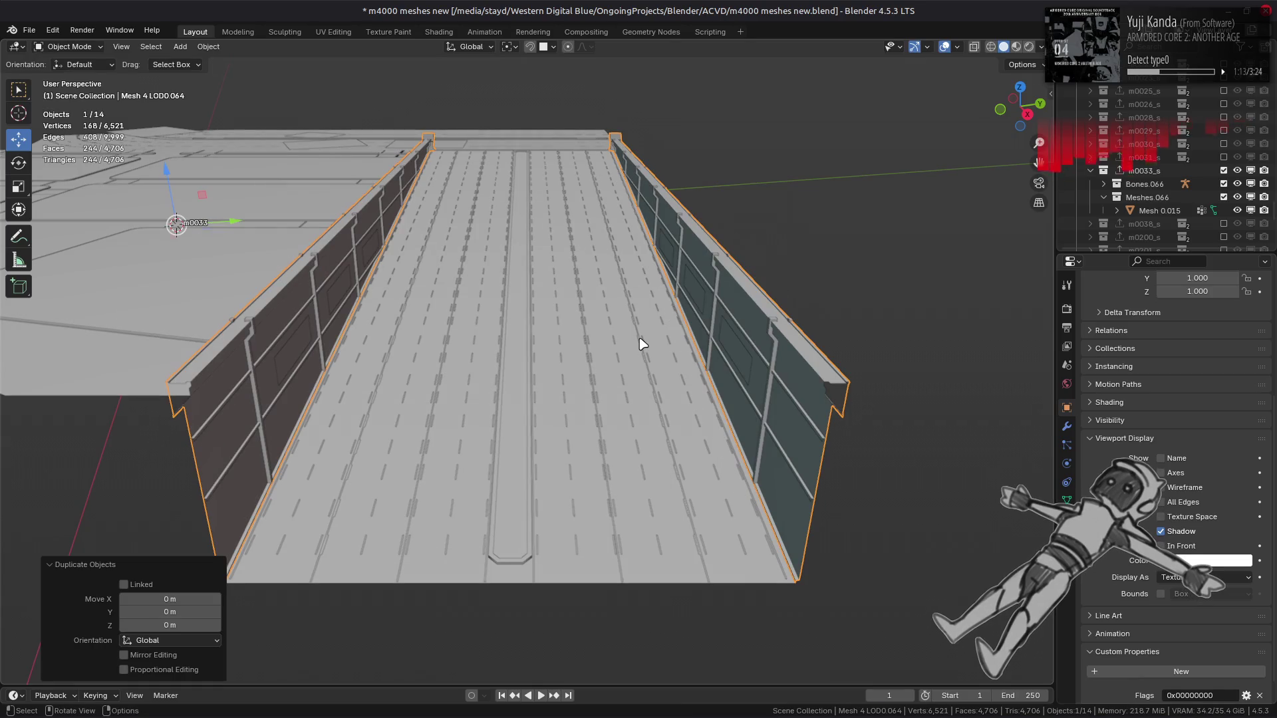
# Draw the railing mesh In Front and remove its uv0 UV map and material slot
pyautogui.click(1163, 546)
pyautogui.click(1067, 500)
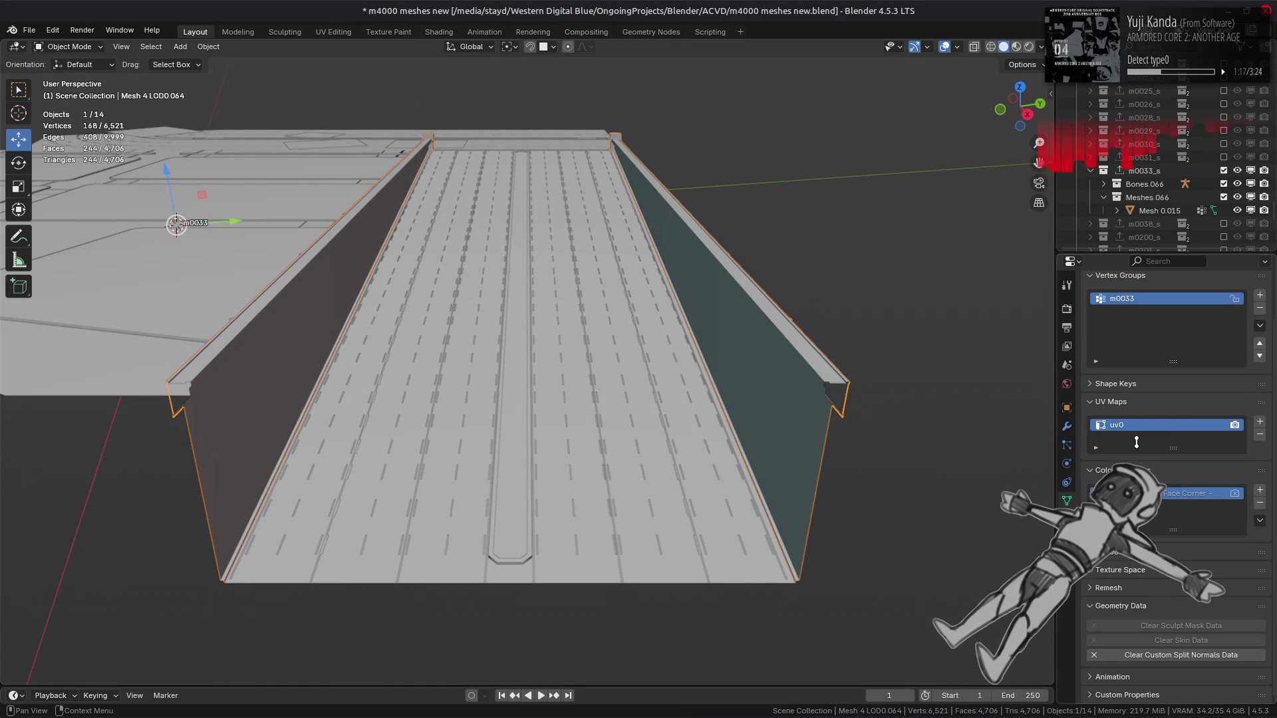
pyautogui.click(1259, 435)
pyautogui.click(1067, 519)
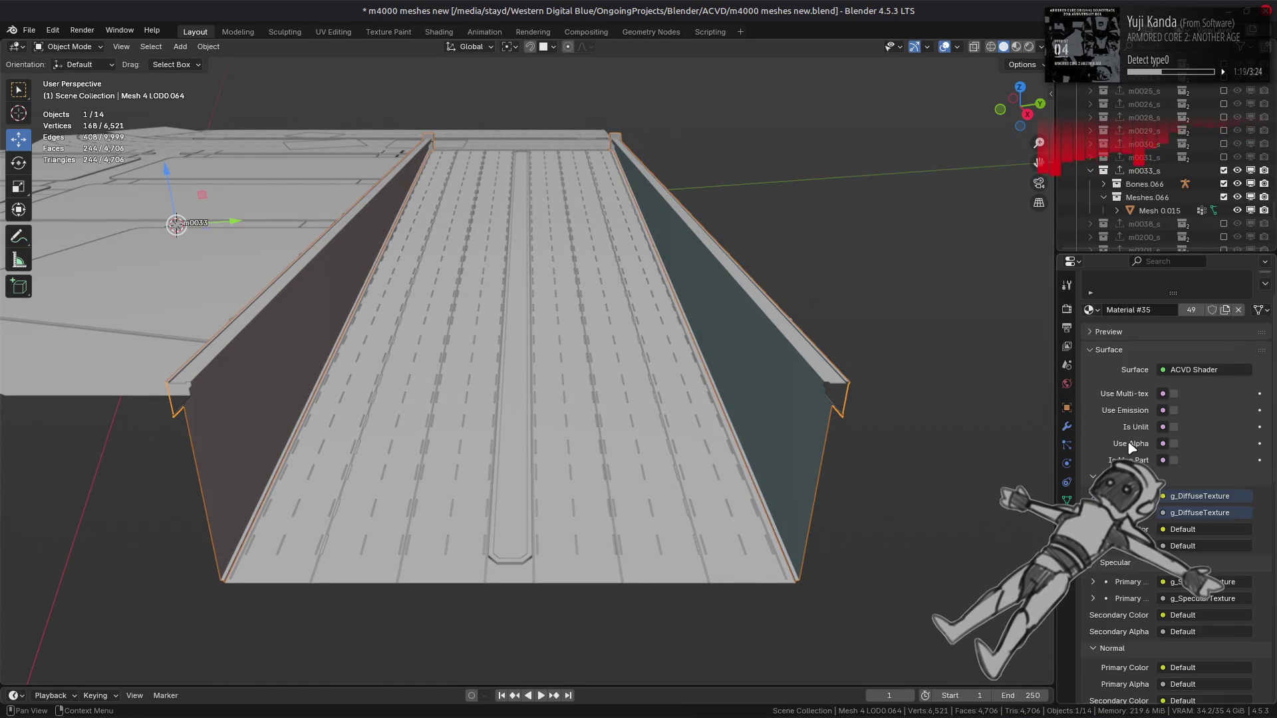
pyautogui.click(1265, 319)
# Set sharpness by angle on all edges and shade every face flat
pyautogui.press('Tab')
pyautogui.press('a')
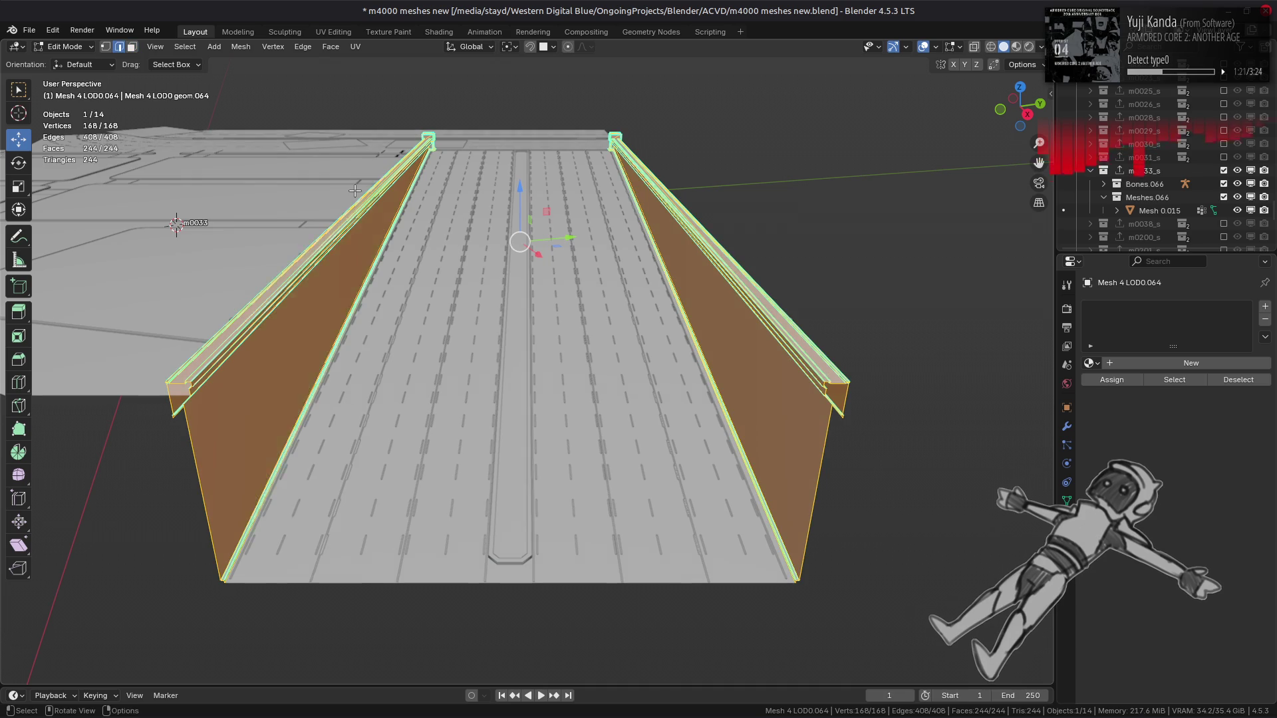
pyautogui.hotkey('ctrl', 'e')
pyautogui.click(326, 474)
pyautogui.press('3')
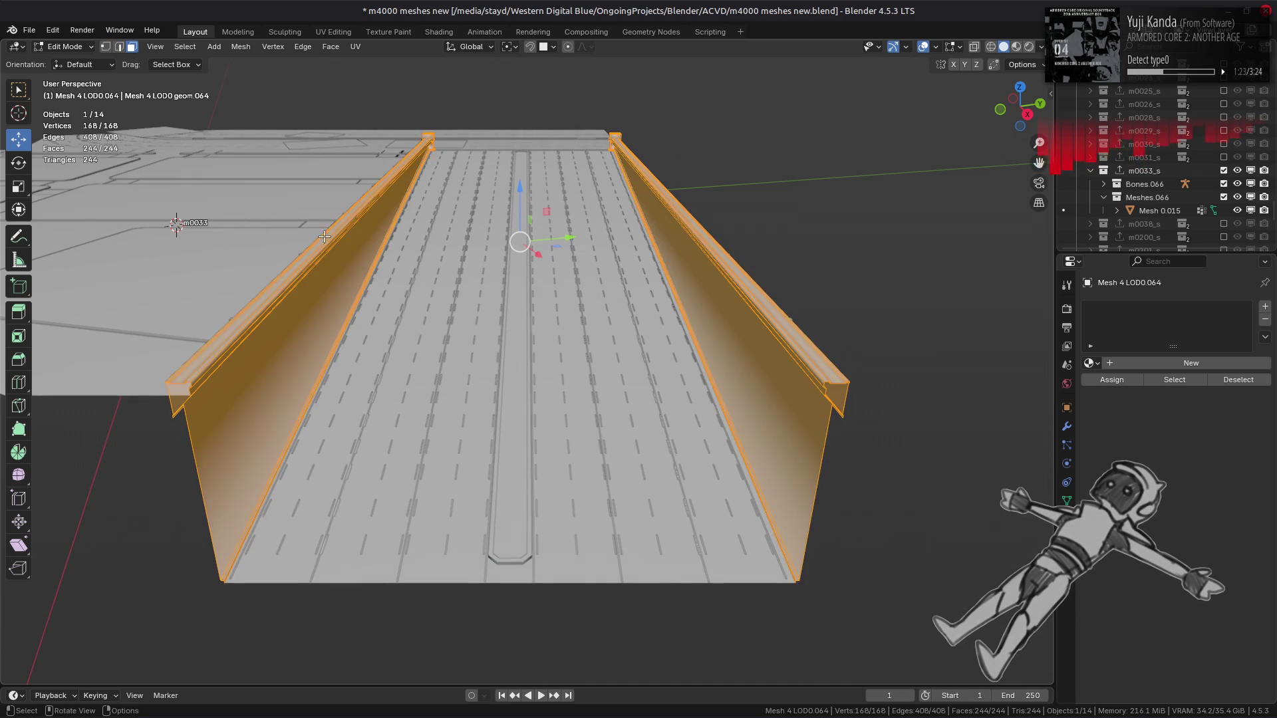
pyautogui.click(246, 46)
pyautogui.moveTo(300, 287)
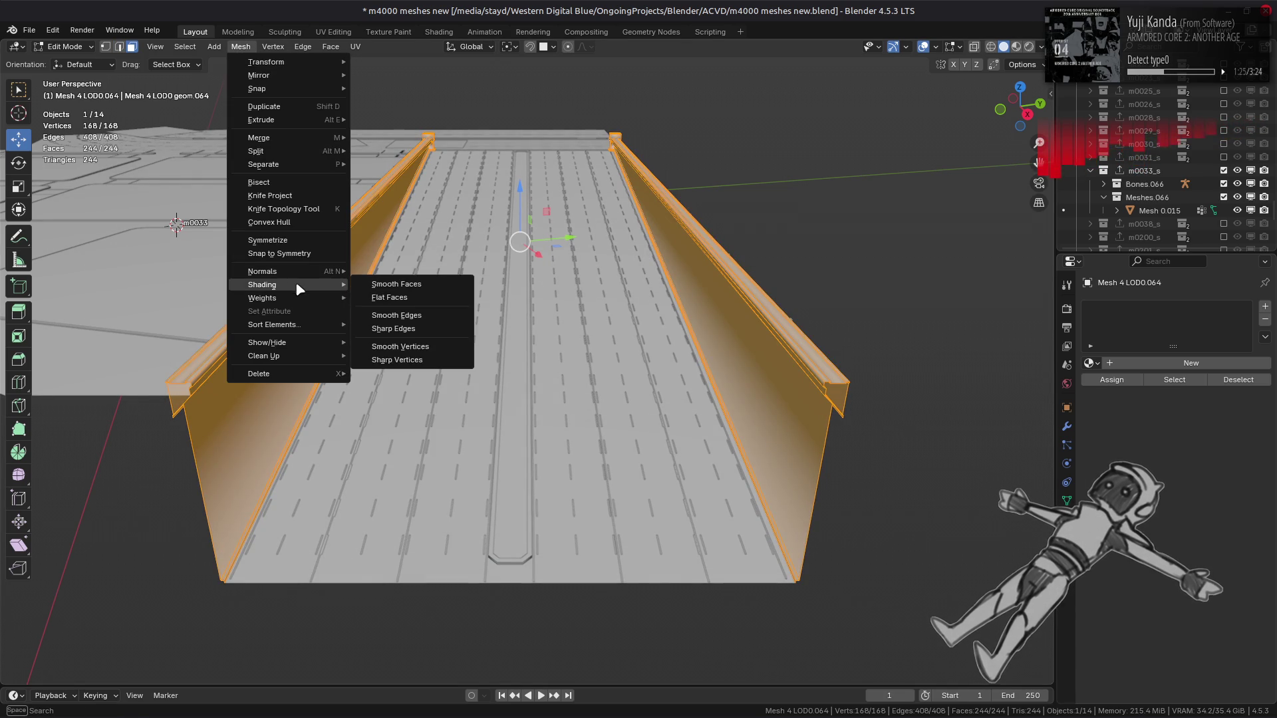
pyautogui.click(396, 299)
# Join the railing wall with Mesh 0.015 into one object
pyautogui.press('Tab')
pyautogui.keyDown('ctrl'); pyautogui.click(1159, 210); pyautogui.keyUp('ctrl')
pyautogui.rightClick(764, 362)
pyautogui.click(764, 359)
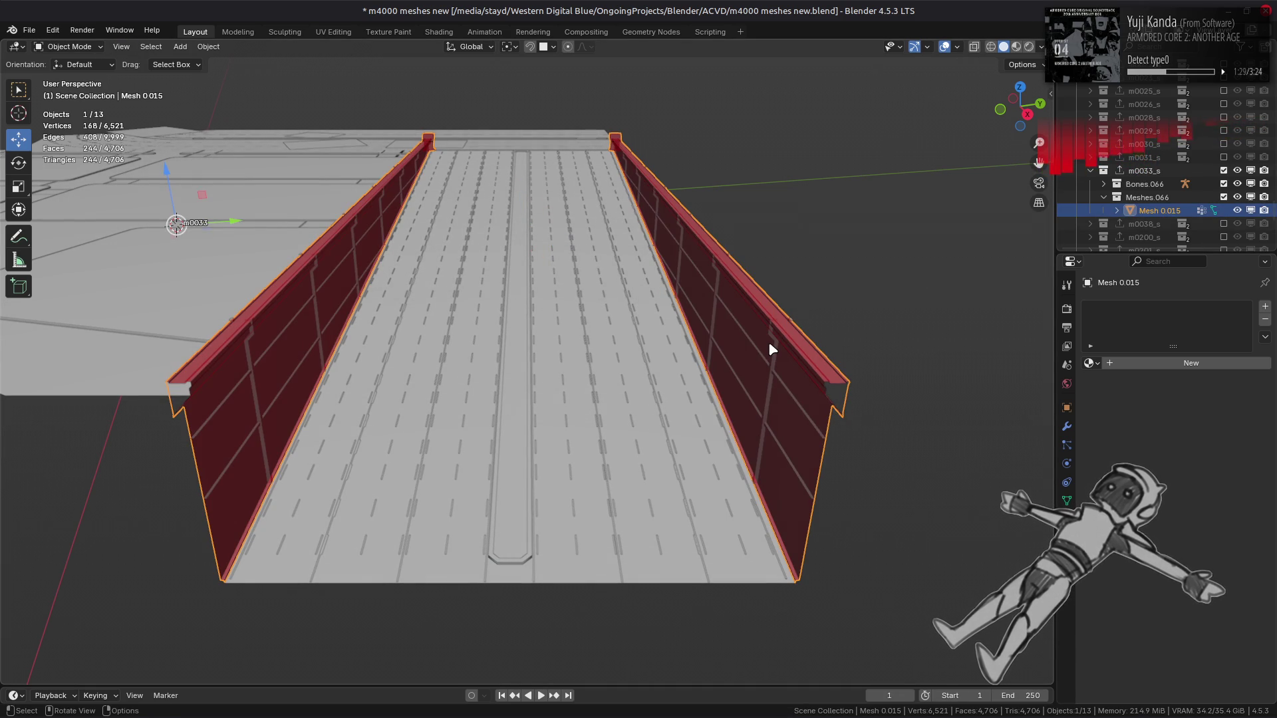
# Run Limited Dissolve on all of the joined mesh's geometry, reducing it to 104 faces
pyautogui.press('Tab')
pyautogui.press('a')
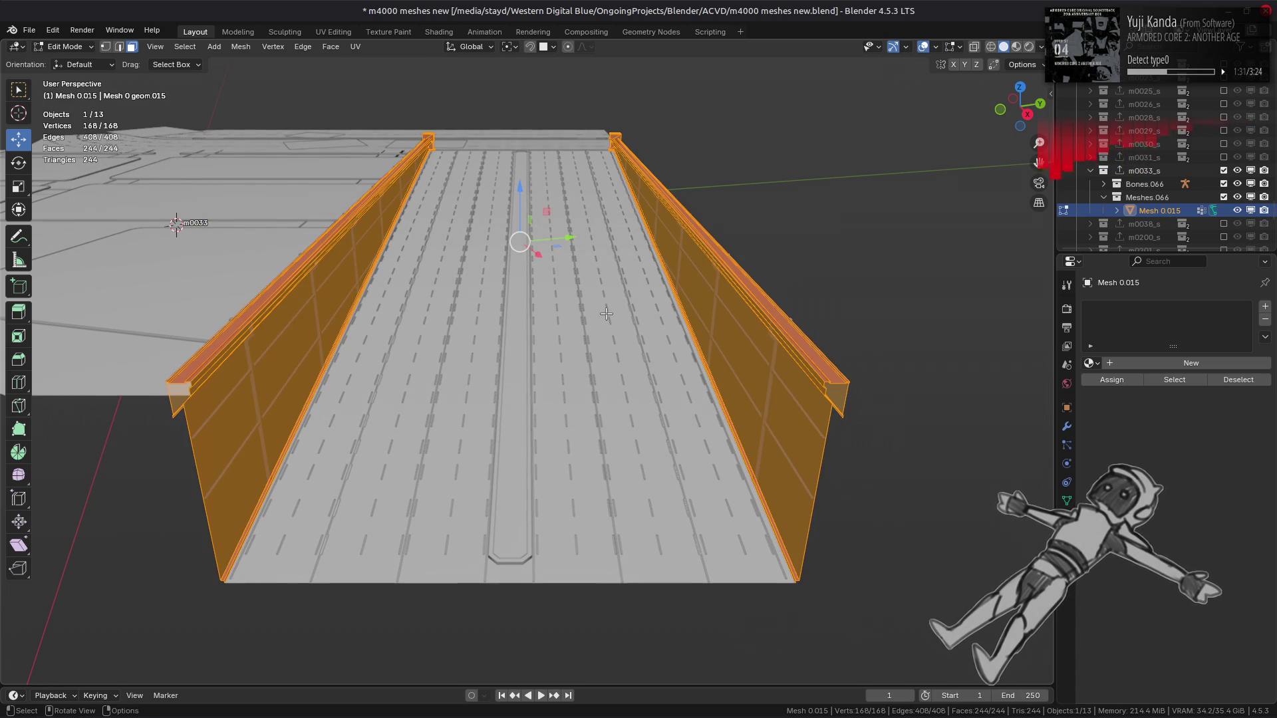
pyautogui.click(249, 51)
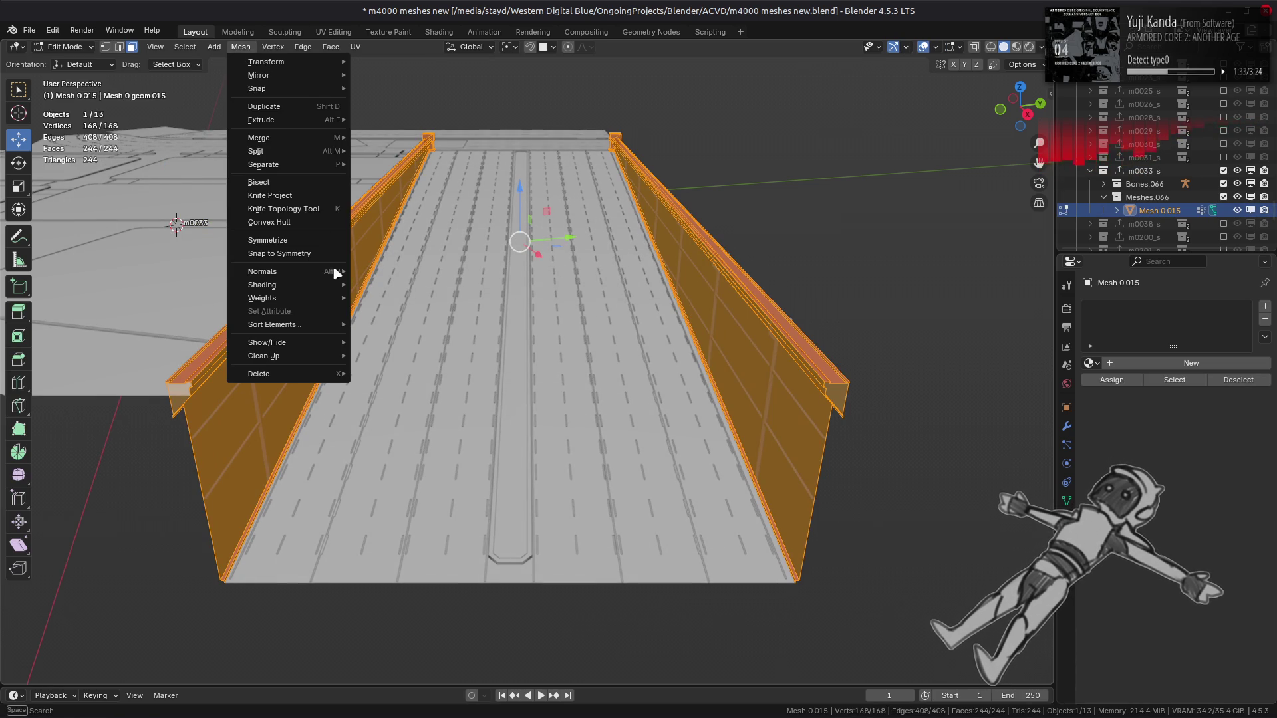
pyautogui.moveTo(323, 359)
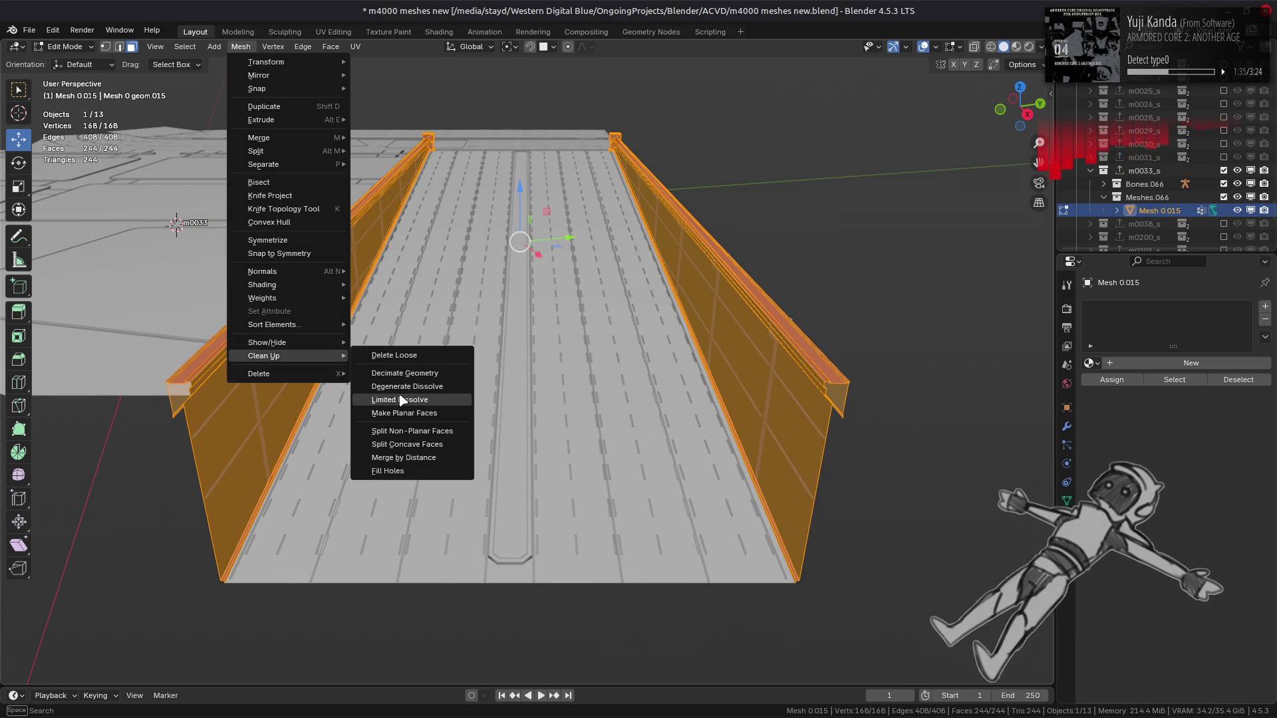
pyautogui.click(402, 399)
# Orbit diagonally over the road and select a railing post's front face
pyautogui.moveTo(402, 399)
pyautogui.mouseDown(button='middle')
pyautogui.moveTo(460, 325)
pyautogui.moveTo(554, 285)
pyautogui.mouseUp(button='middle')
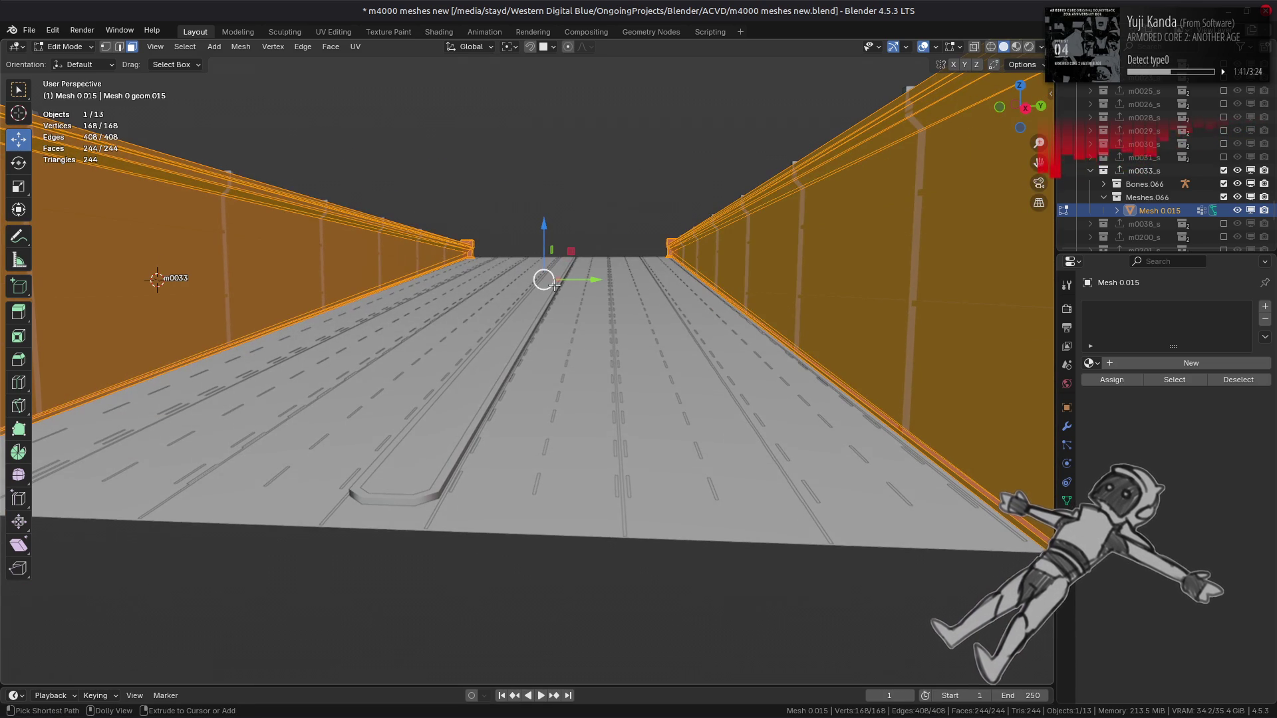
pyautogui.moveTo(590, 268)
pyautogui.mouseDown(button='middle')
pyautogui.moveTo(551, 286)
pyautogui.moveTo(494, 278)
pyautogui.moveTo(550, 380)
pyautogui.mouseUp(button='middle')
pyautogui.click(615, 402)
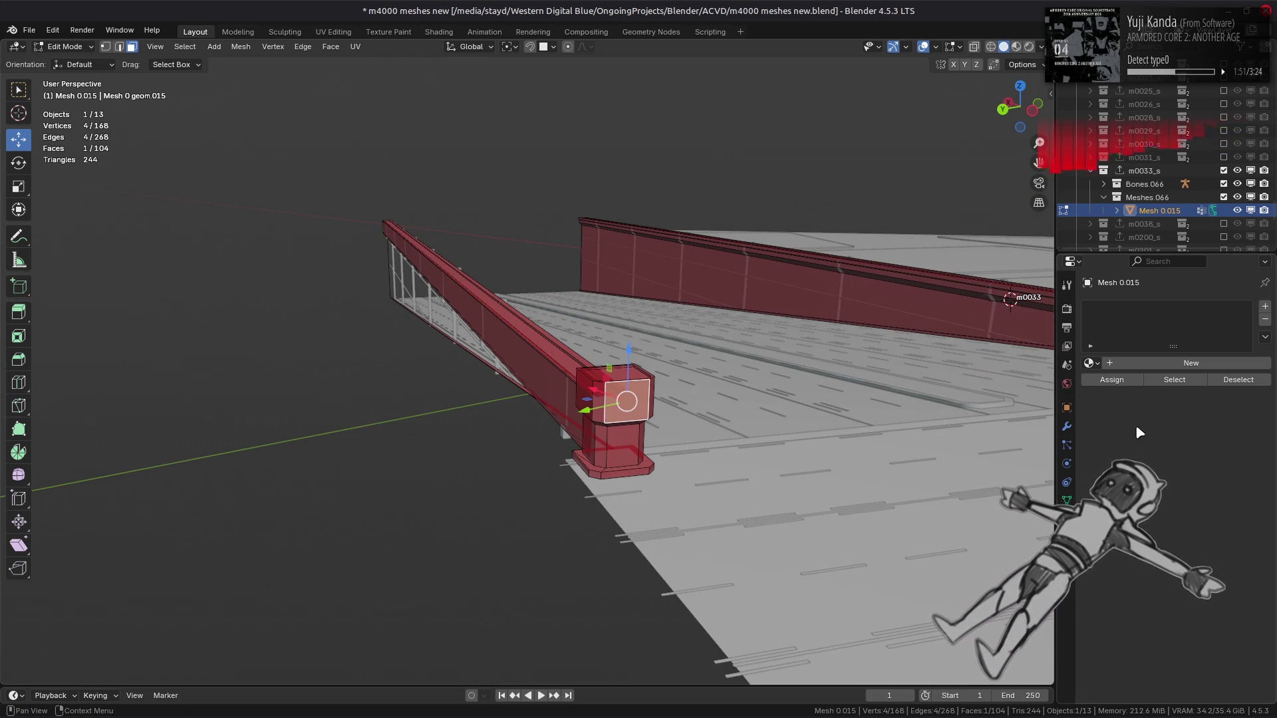
# Set the viewport display colour alpha to 1 so the railing shows opaque red
pyautogui.click(1067, 407)
pyautogui.scroll(-3, 1170, 466)
pyautogui.scroll(-2, 1170, 466)
pyautogui.click(1203, 613)
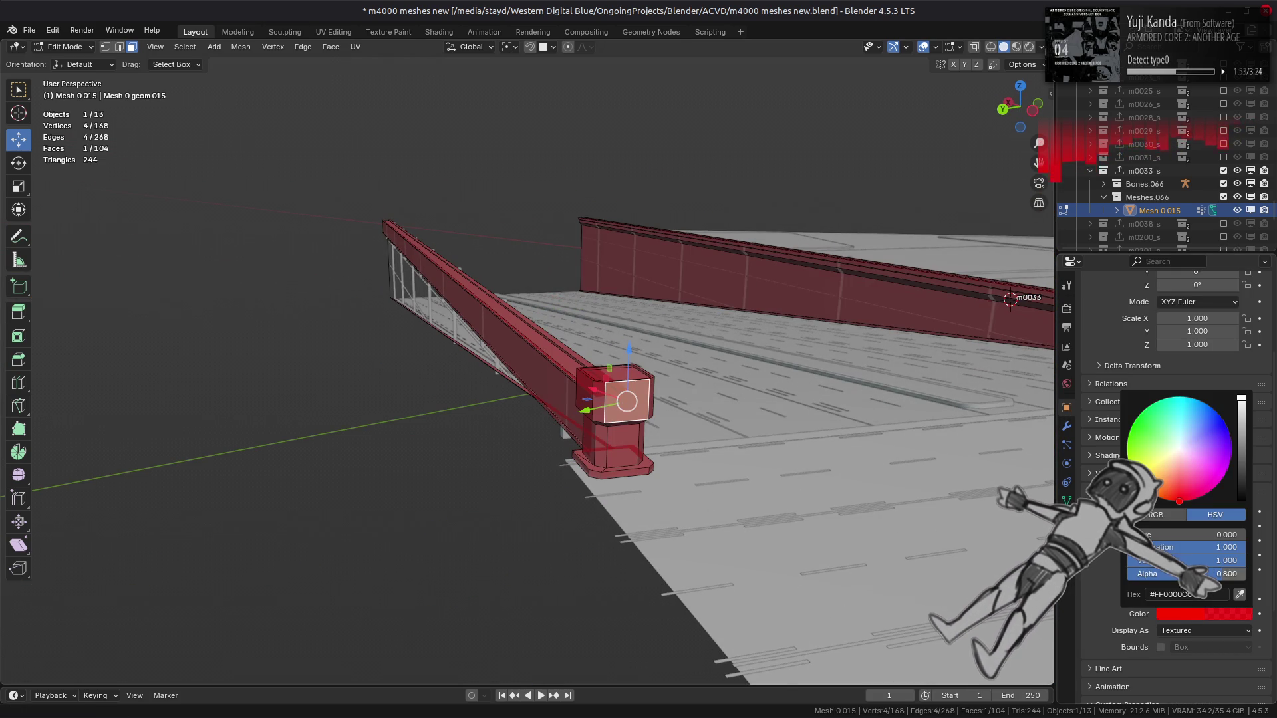
pyautogui.moveTo(1123, 528); pyautogui.dragTo(1237, 529)
# Frame the post closely and select all geometry linked to it
pyautogui.press('KP_Decimal')
pyautogui.scroll(-3, 545, 383)
pyautogui.moveTo(545, 384)
pyautogui.mouseDown(button='middle')
pyautogui.moveTo(515, 562)
pyautogui.moveTo(572, 492)
pyautogui.moveTo(585, 457)
pyautogui.moveTo(576, 392)
pyautogui.moveTo(726, 462)
pyautogui.moveTo(886, 433)
pyautogui.moveTo(721, 348)
pyautogui.moveTo(532, 359)
pyautogui.moveTo(578, 293)
pyautogui.moveTo(651, 232)
pyautogui.mouseUp(button='middle')
pyautogui.click(514, 562)
pyautogui.keyDown('shift'); pyautogui.click(559, 529); pyautogui.keyUp('shift')
pyautogui.hotkey('ctrl', 'l')
# Select the post's base plate, grow it to 16 faces, and delete them (88 faces left)
pyautogui.press('2')
pyautogui.keyDown('alt'); pyautogui.click(576, 392); pyautogui.keyUp('alt')
pyautogui.press('ctrl+KP_Add')
pyautogui.press('3')
pyautogui.press('ctrl+KP_Add')
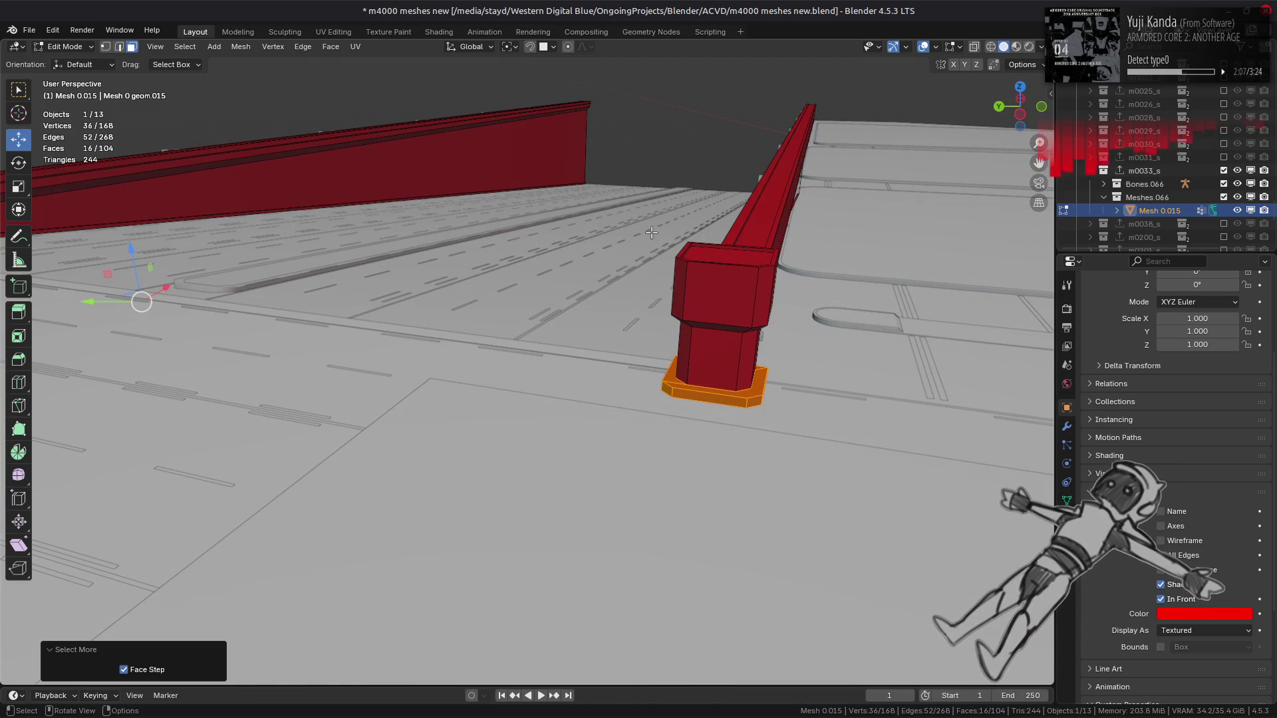
pyautogui.hotkey('ctrl', 'f')
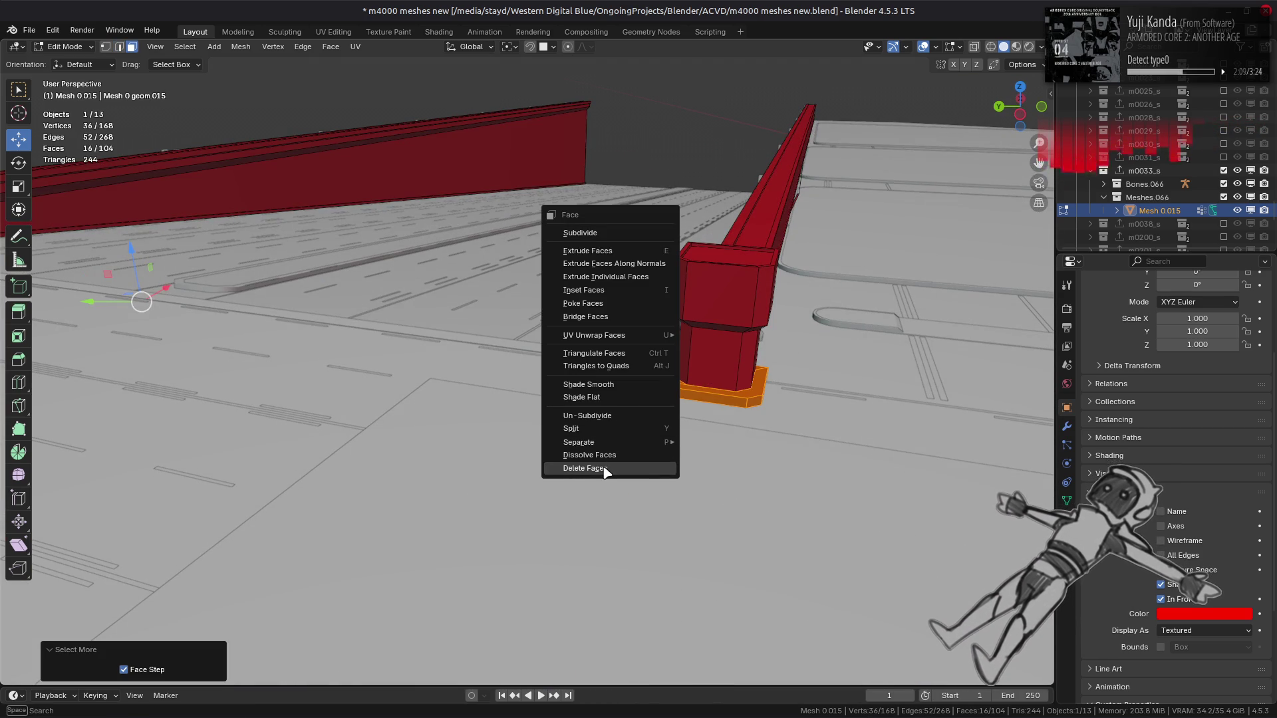
pyautogui.click(601, 468)
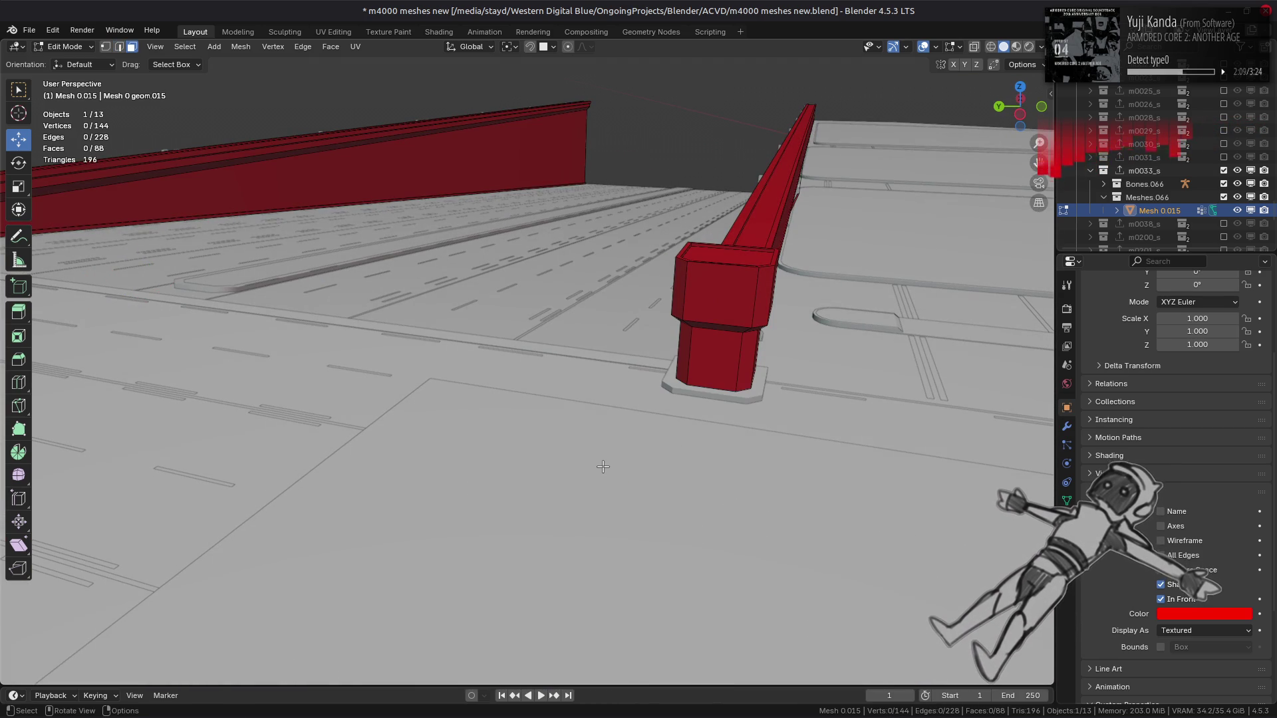
# Select the post's bottom edge loop and lower it 0.1927 m along Z
pyautogui.press('2')
pyautogui.keyDown('alt'); pyautogui.click(714, 390); pyautogui.keyUp('alt')
pyautogui.moveTo(714, 390); pyautogui.dragTo(523, 332, button='middle')
pyautogui.moveTo(779, 321); pyautogui.dragTo(794, 310, button='middle')
pyautogui.click(549, 46)
pyautogui.moveTo(902, 250); pyautogui.dragTo(840, 337)
pyautogui.moveTo(840, 337); pyautogui.dragTo(557, 402, button='middle')
# Reselect the bottom loop, cancel a stray Z move, and recentre on the beam and post
pyautogui.scroll(2, 557, 401)
pyautogui.keyDown('alt'); pyautogui.click(622, 336); pyautogui.keyUp('alt')
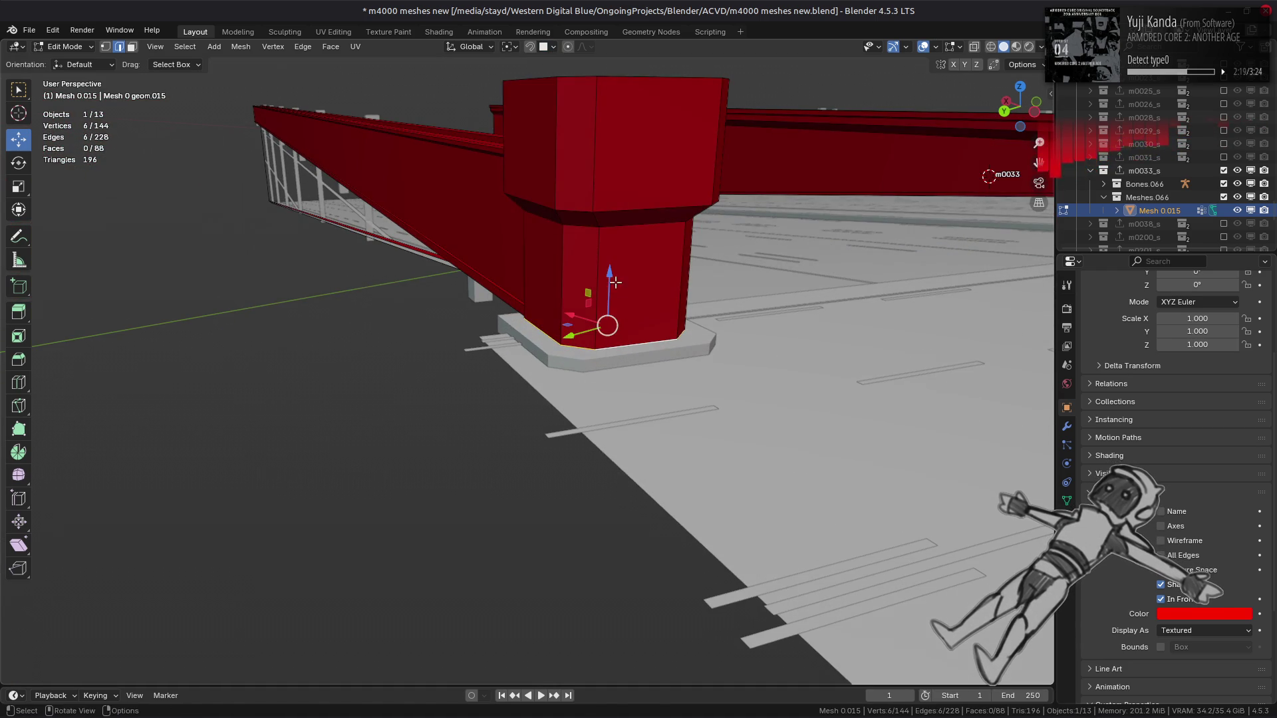
pyautogui.press('g')
pyautogui.press('z')
pyautogui.press('Escape')
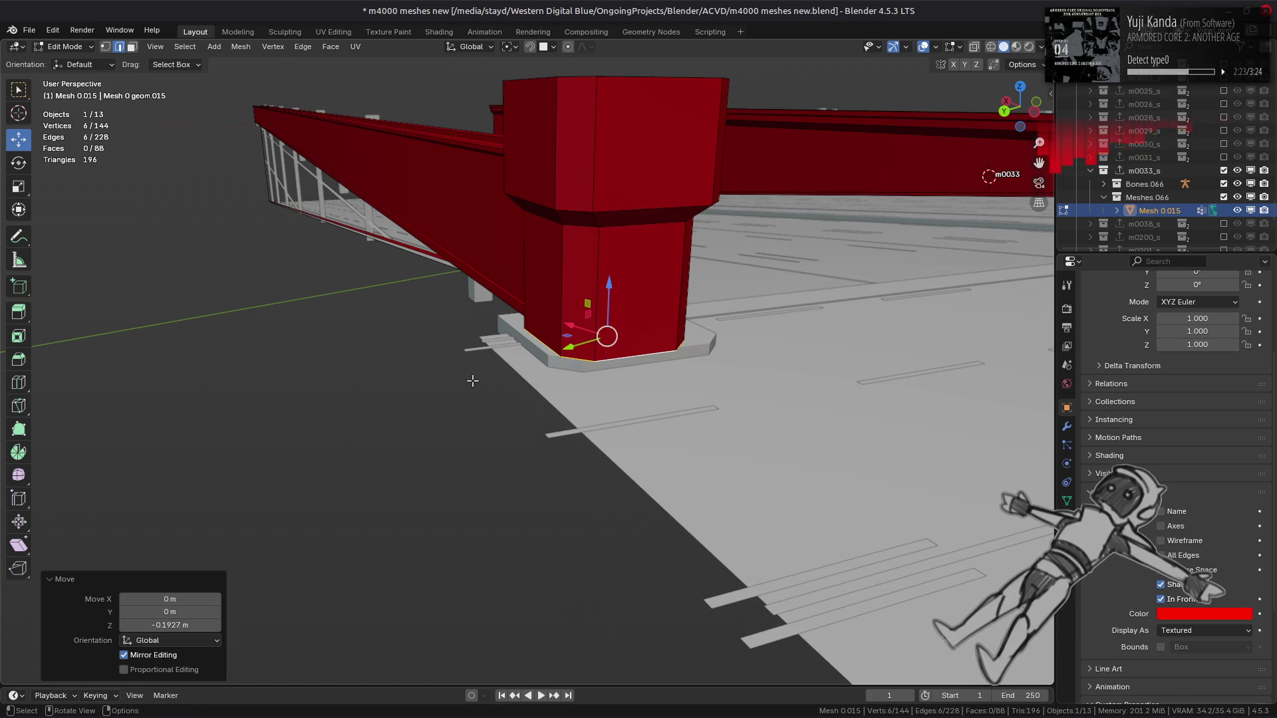
pyautogui.press('KP_Decimal')
pyautogui.scroll(-3, 494, 389)
pyautogui.moveTo(494, 389)
pyautogui.mouseDown(button='middle')
pyautogui.moveTo(558, 414)
pyautogui.moveTo(558, 427)
pyautogui.moveTo(530, 348)
pyautogui.moveTo(553, 333)
pyautogui.moveTo(533, 315)
pyautogui.mouseUp(button='middle')
pyautogui.scroll(2, 534, 315)
# Dissolve the first post cap's rim edge and cap vertices into one flat top face
pyautogui.press('3')
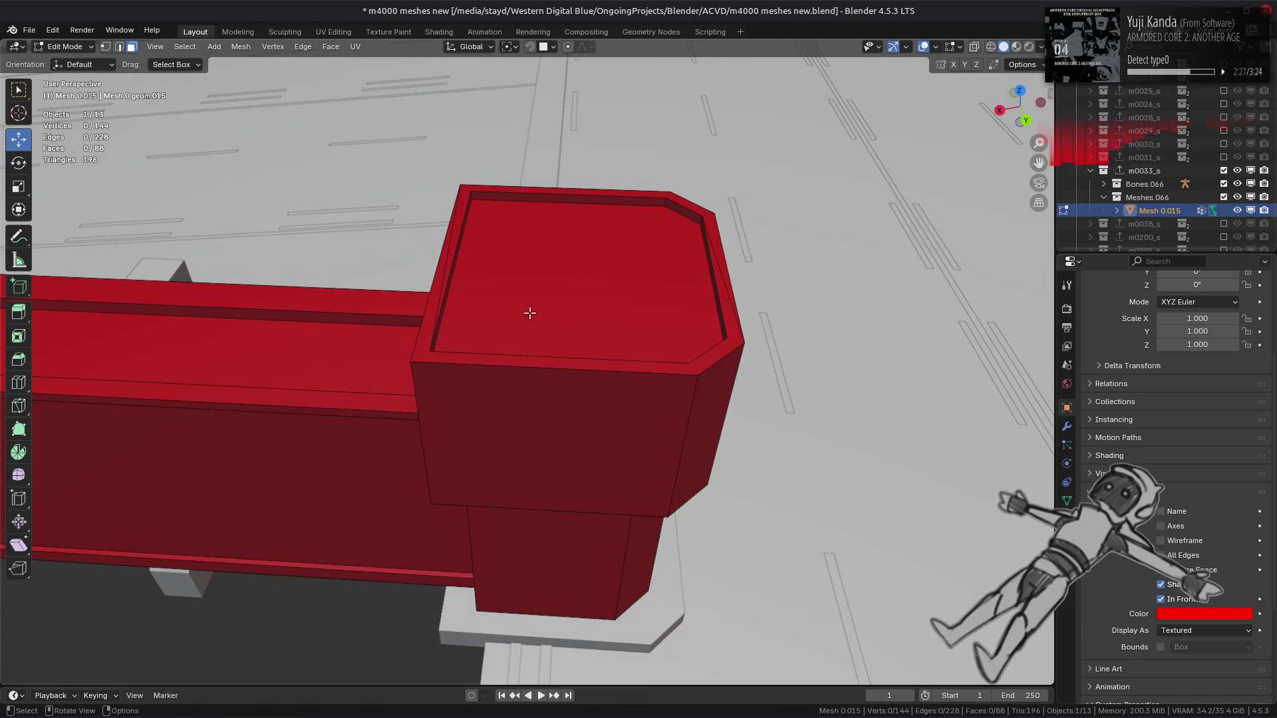
pyautogui.press('2')
pyautogui.click(448, 256)
pyautogui.rightClick(469, 321)
pyautogui.click(495, 689)
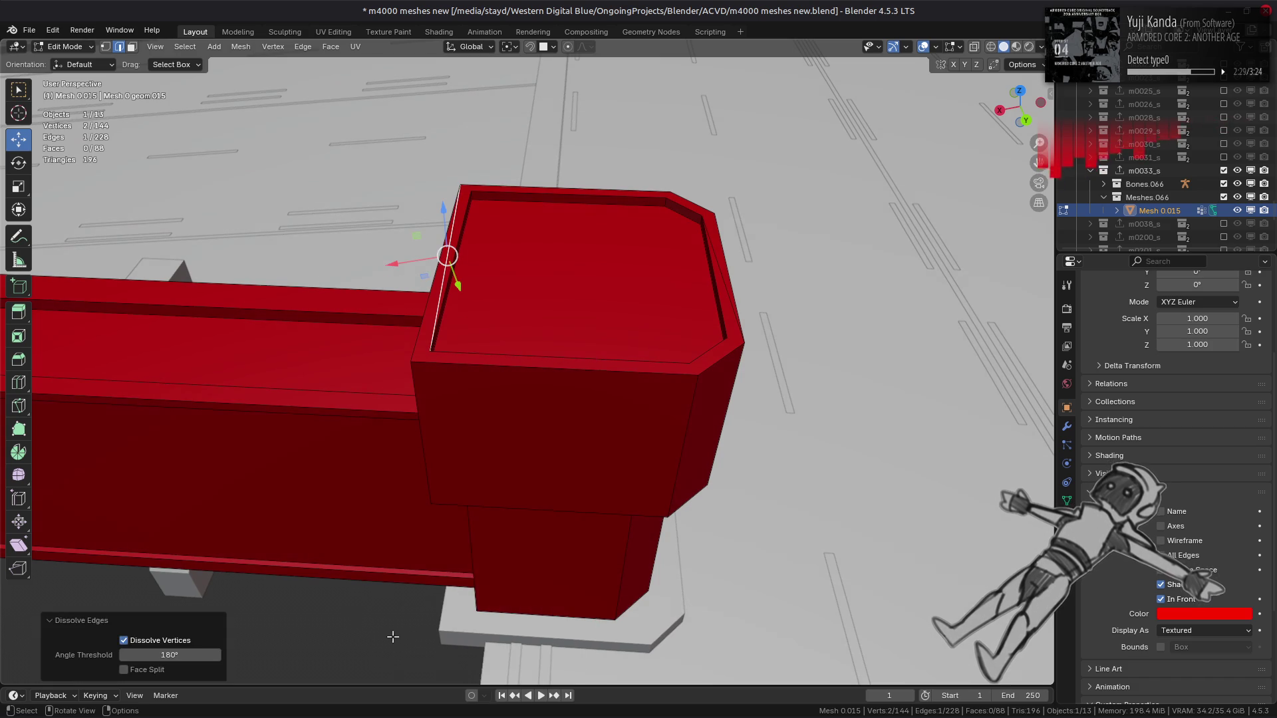
pyautogui.press('3')
pyautogui.click(578, 286)
pyautogui.press('ctrl+KP_Add')
pyautogui.rightClick(573, 300)
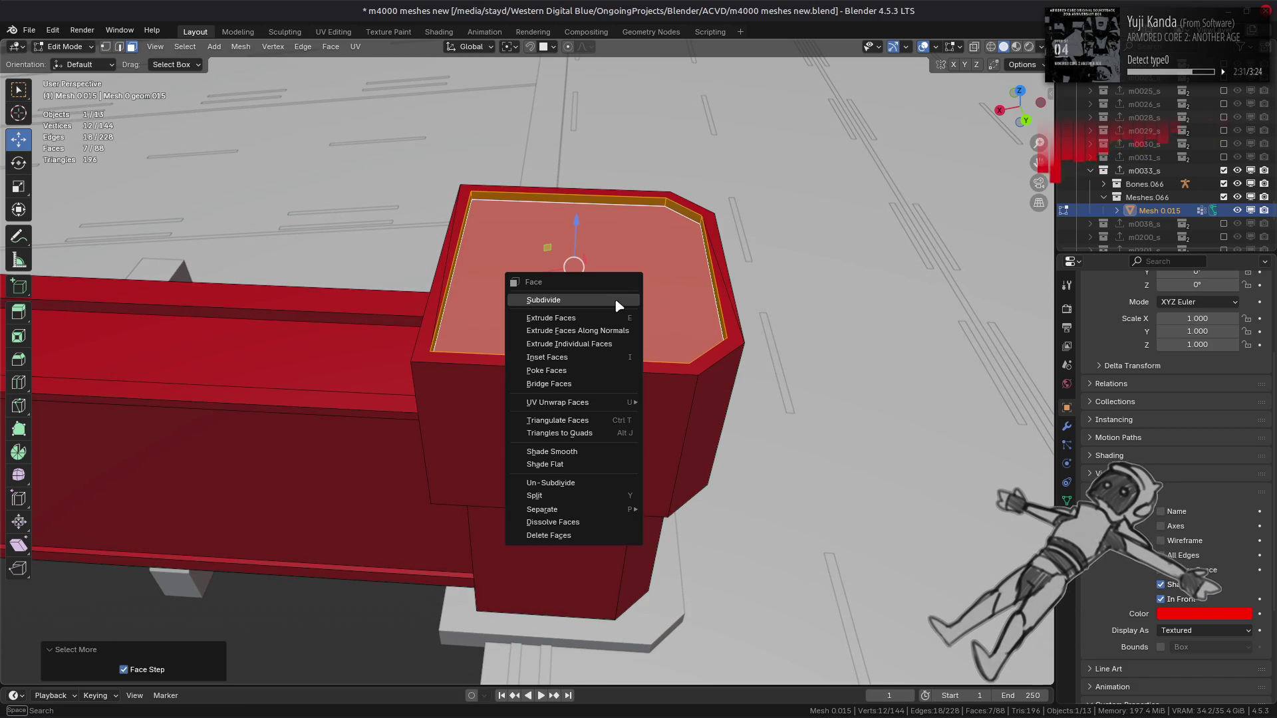
pyautogui.press('Escape')
pyautogui.press('1')
pyautogui.rightClick(536, 403)
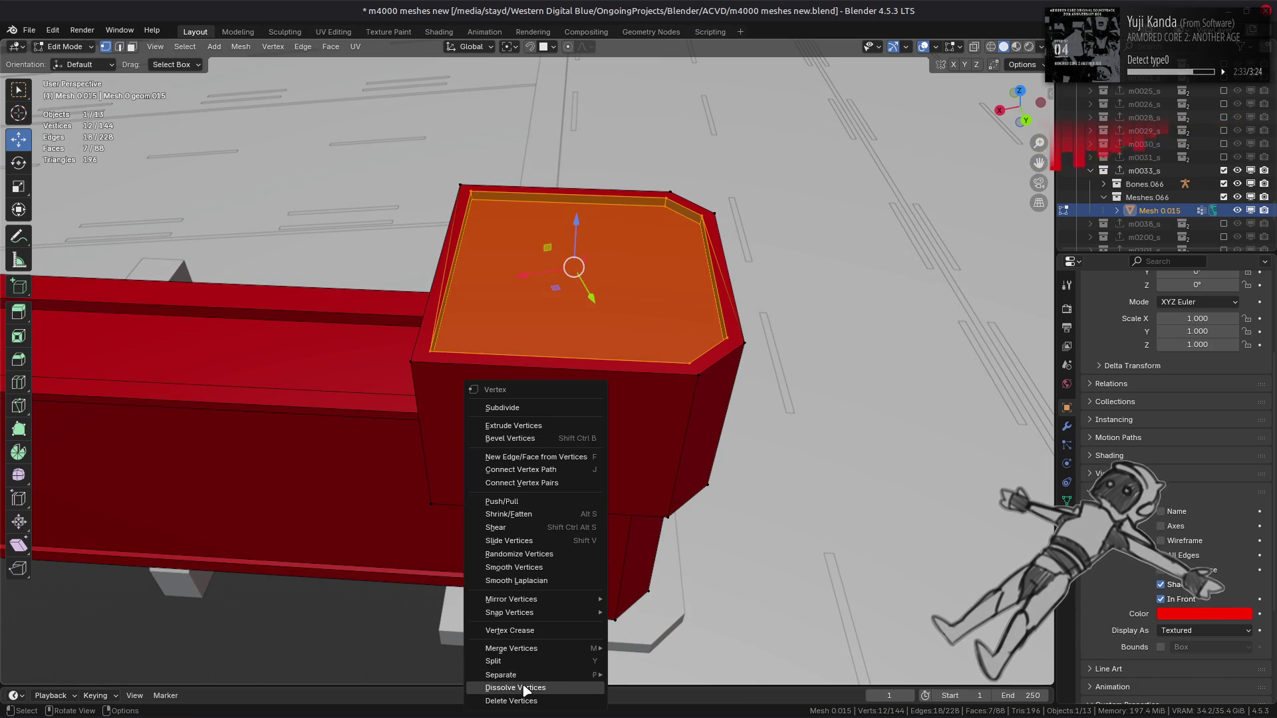
pyautogui.click(521, 687)
# Dissolve the other post's cap vertices into a single top face, leaving 72 faces
pyautogui.moveTo(588, 385)
pyautogui.mouseDown(button='middle')
pyautogui.moveTo(601, 301)
pyautogui.moveTo(715, 322)
pyautogui.moveTo(704, 372)
pyautogui.moveTo(665, 389)
pyautogui.moveTo(691, 402)
pyautogui.mouseUp(button='middle')
pyautogui.press('3')
pyautogui.click(690, 405)
pyautogui.press('ctrl+KP_Add')
pyautogui.press('1')
pyautogui.rightClick(689, 409)
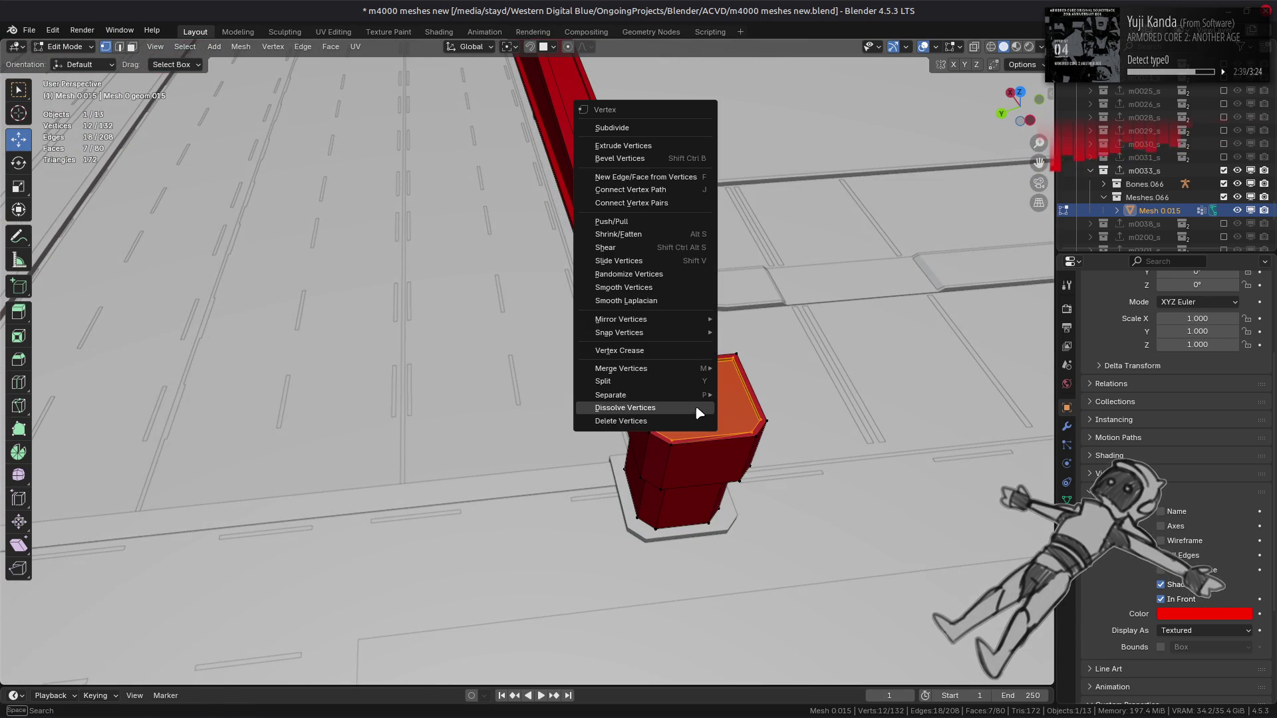
pyautogui.click(698, 412)
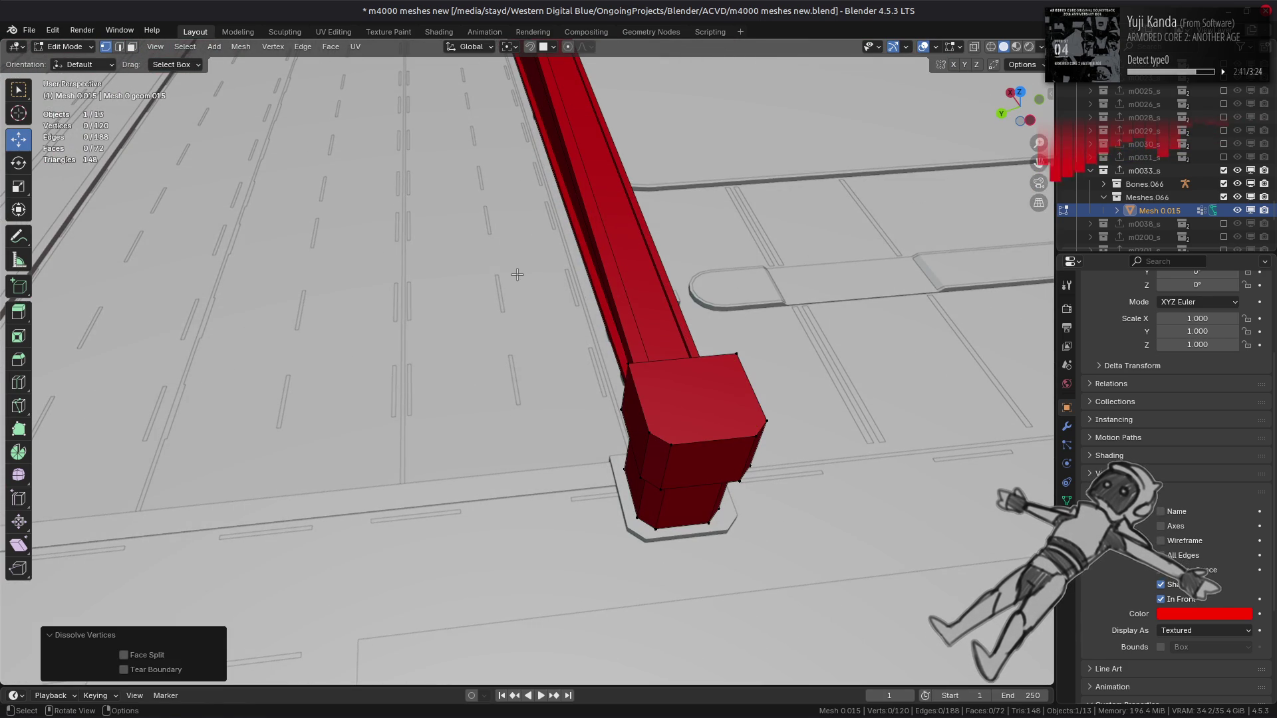
pyautogui.moveTo(518, 274)
pyautogui.mouseDown(button='middle')
pyautogui.moveTo(526, 379)
pyautogui.moveTo(576, 363)
pyautogui.moveTo(499, 282)
pyautogui.moveTo(659, 213)
pyautogui.moveTo(633, 206)
pyautogui.mouseUp(button='middle')
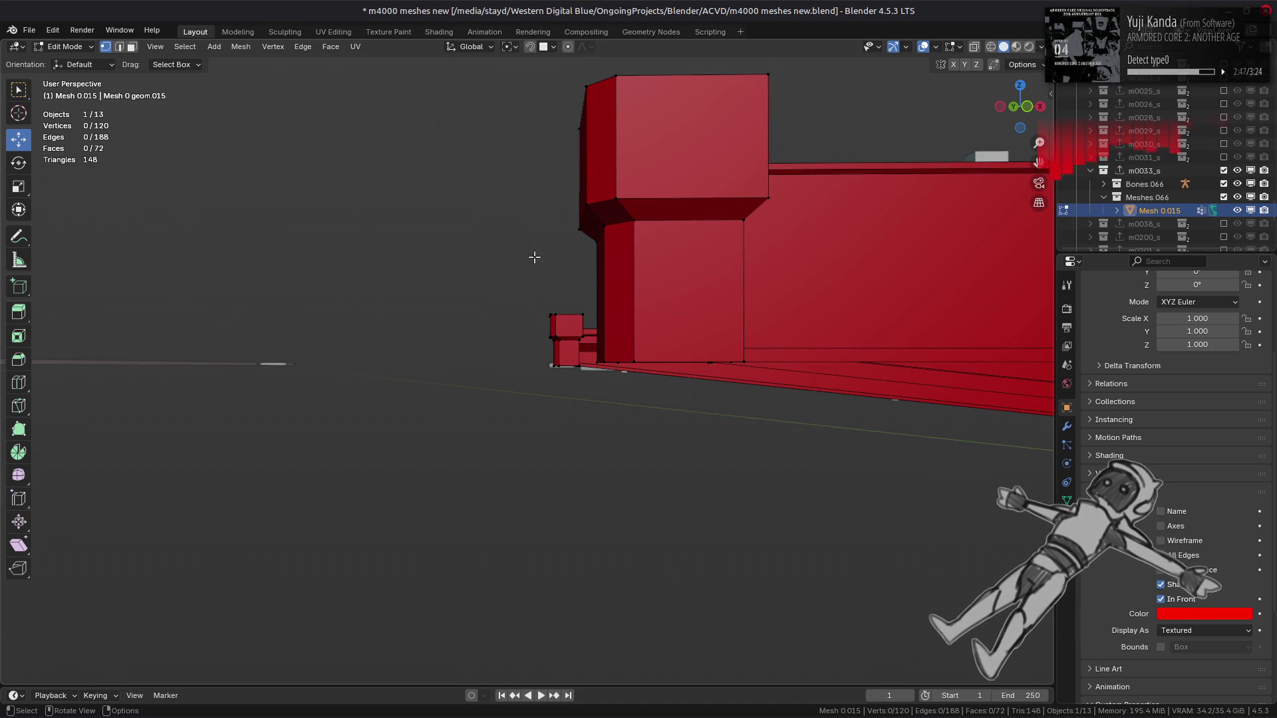
# Dissolve the first horizontal edge loop around the post, undoing a stray loop cut
pyautogui.press('2')
pyautogui.keyDown('alt'); pyautogui.click(633, 207); pyautogui.keyUp('alt')
pyautogui.rightClick(425, 313)
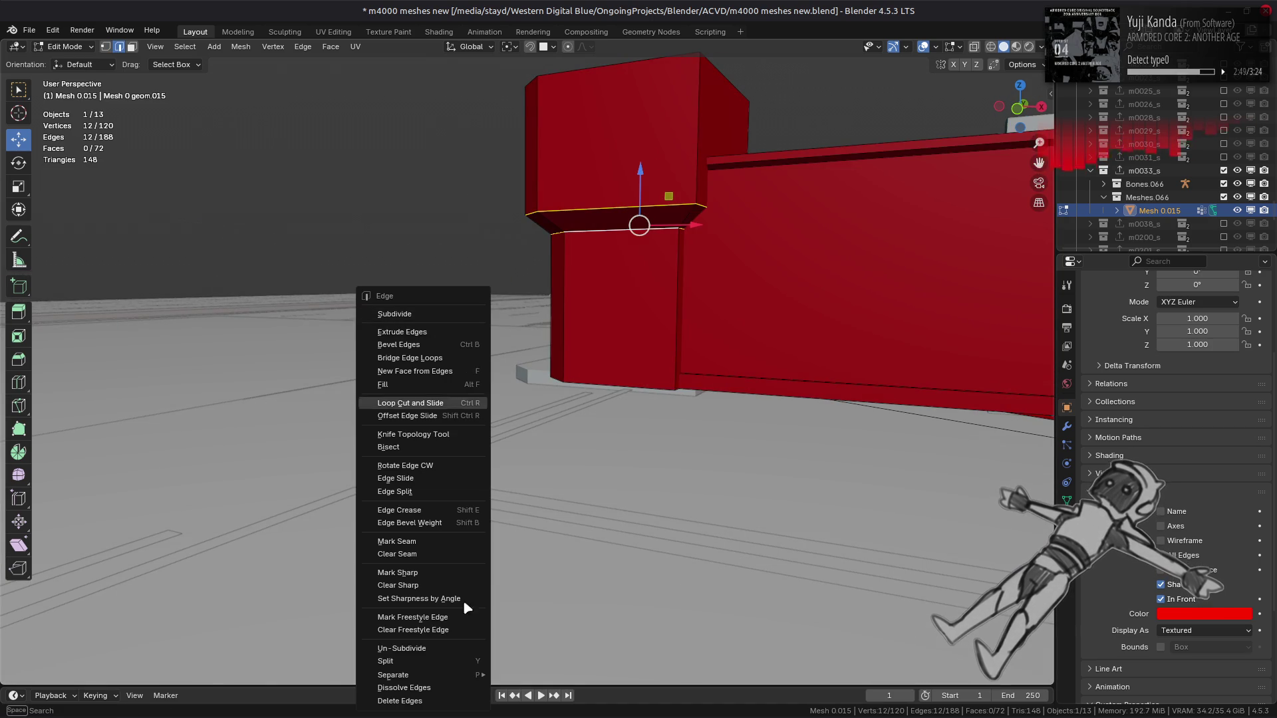
pyautogui.click(433, 688)
pyautogui.moveTo(521, 370)
pyautogui.mouseDown(button='middle')
pyautogui.moveTo(547, 379)
pyautogui.moveTo(538, 331)
pyautogui.moveTo(694, 336)
pyautogui.moveTo(528, 339)
pyautogui.moveTo(590, 320)
pyautogui.mouseUp(button='middle')
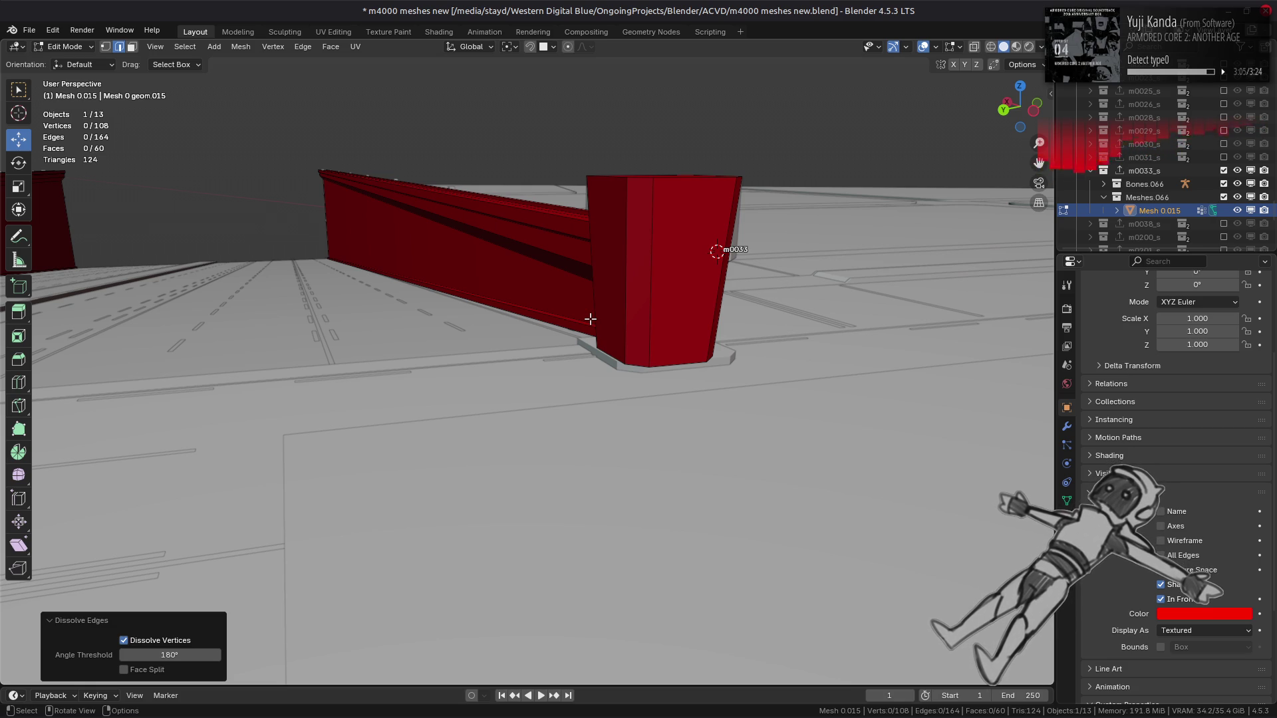
pyautogui.hotkey('ctrl', 'r')
pyautogui.click(597, 278)
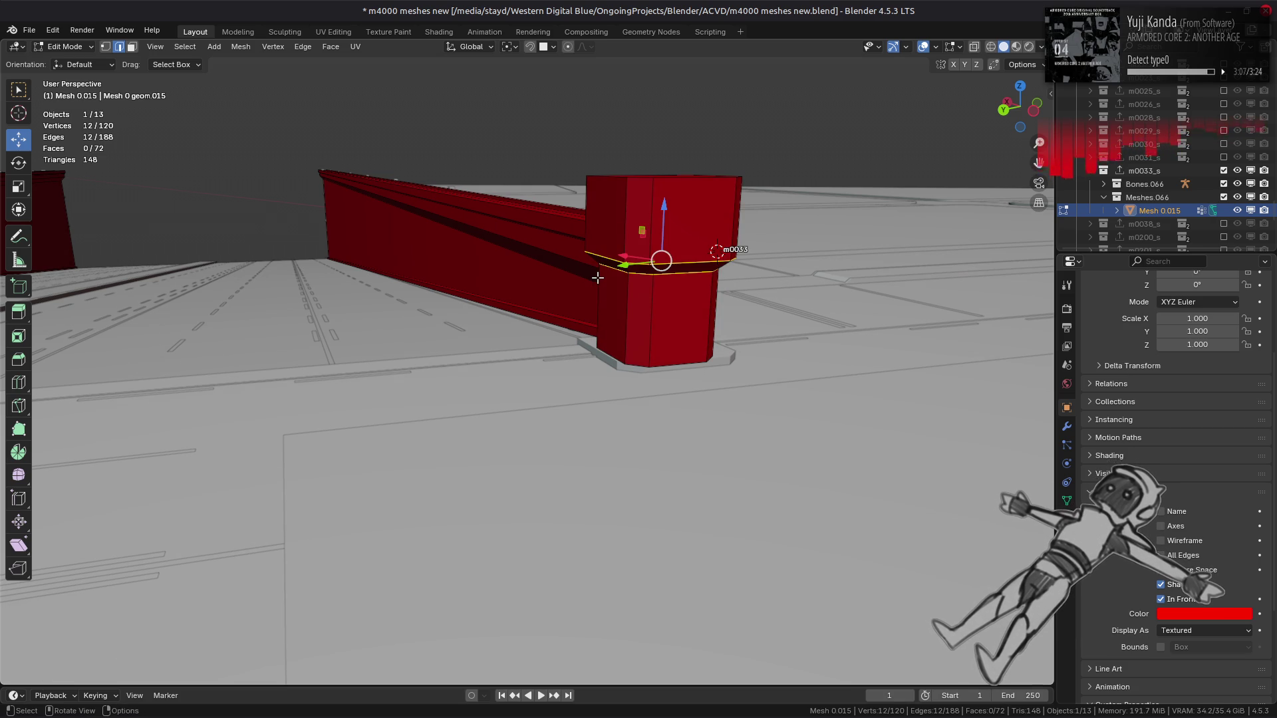
pyautogui.moveTo(597, 278)
pyautogui.mouseDown(button='middle')
pyautogui.moveTo(574, 303)
pyautogui.moveTo(632, 328)
pyautogui.moveTo(412, 343)
pyautogui.moveTo(507, 316)
pyautogui.moveTo(515, 253)
pyautogui.mouseUp(button='middle')
pyautogui.hotkey('ctrl', 'z')
# Dissolve two more horizontal edge loops on the post sides, reaching 48 faces
pyautogui.keyDown('alt'); pyautogui.click(514, 255); pyautogui.keyUp('alt')
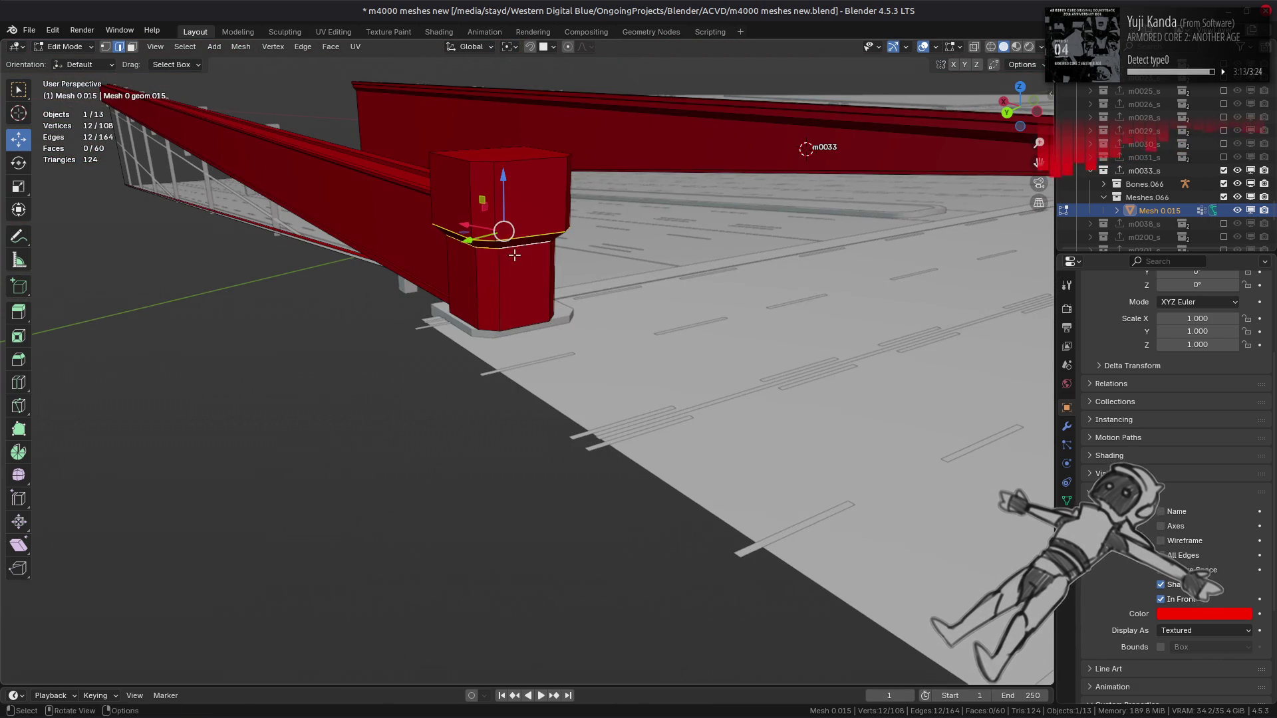
pyautogui.keyDown('alt'); pyautogui.click(541, 234); pyautogui.keyUp('alt')
pyautogui.hotkey('ctrl', 'e')
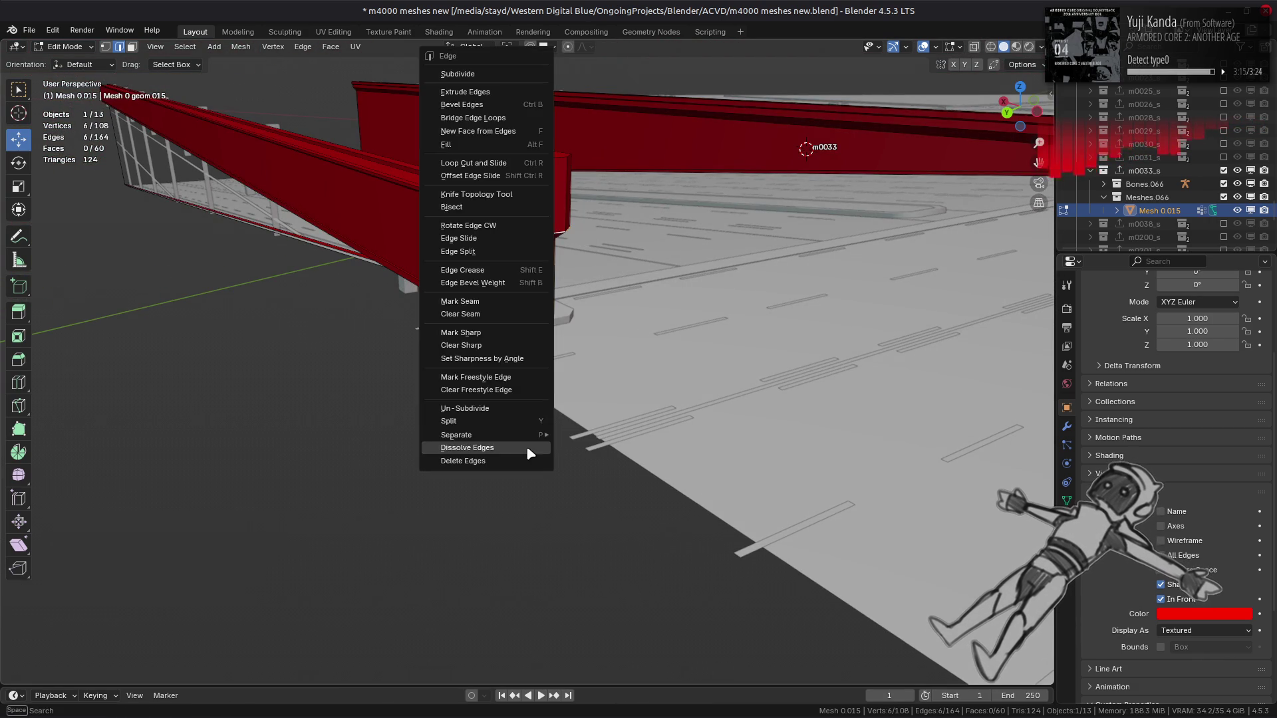
pyautogui.click(530, 453)
pyautogui.moveTo(562, 340); pyautogui.dragTo(576, 307, button='middle')
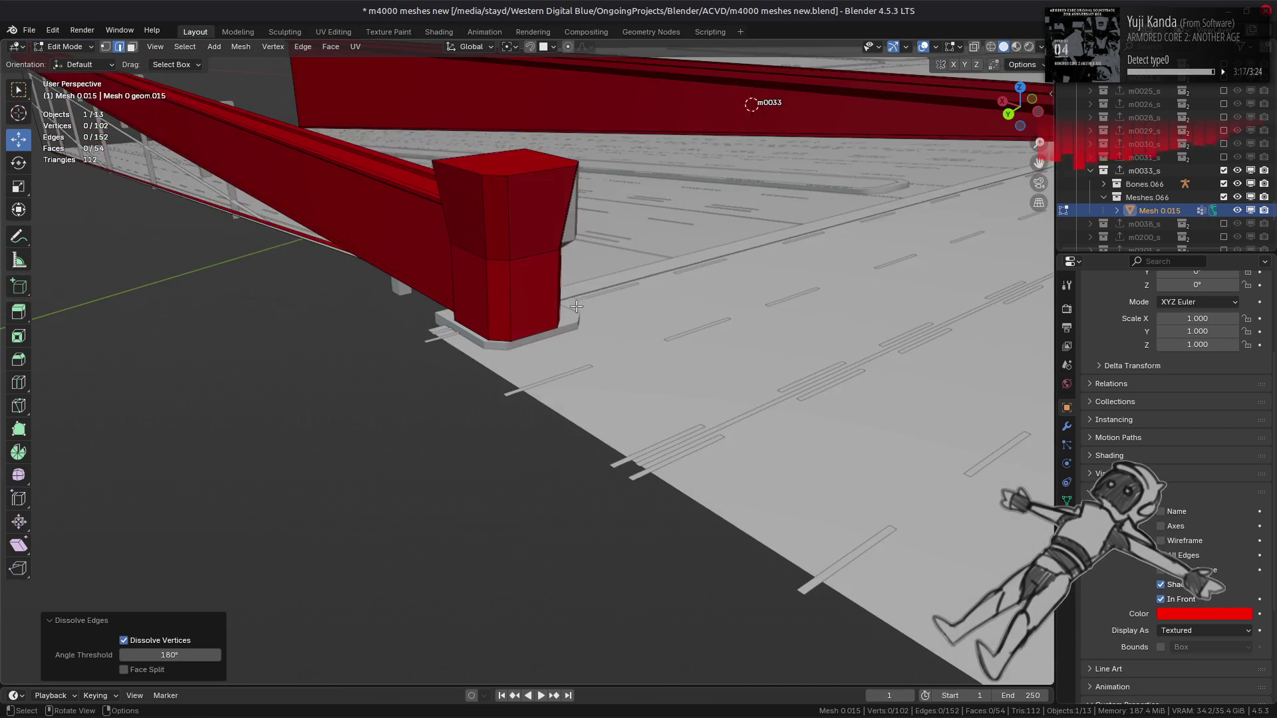
pyautogui.keyDown('alt'); pyautogui.click(546, 265); pyautogui.keyUp('alt')
pyautogui.hotkey('ctrl', 'e')
pyautogui.click(720, 433)
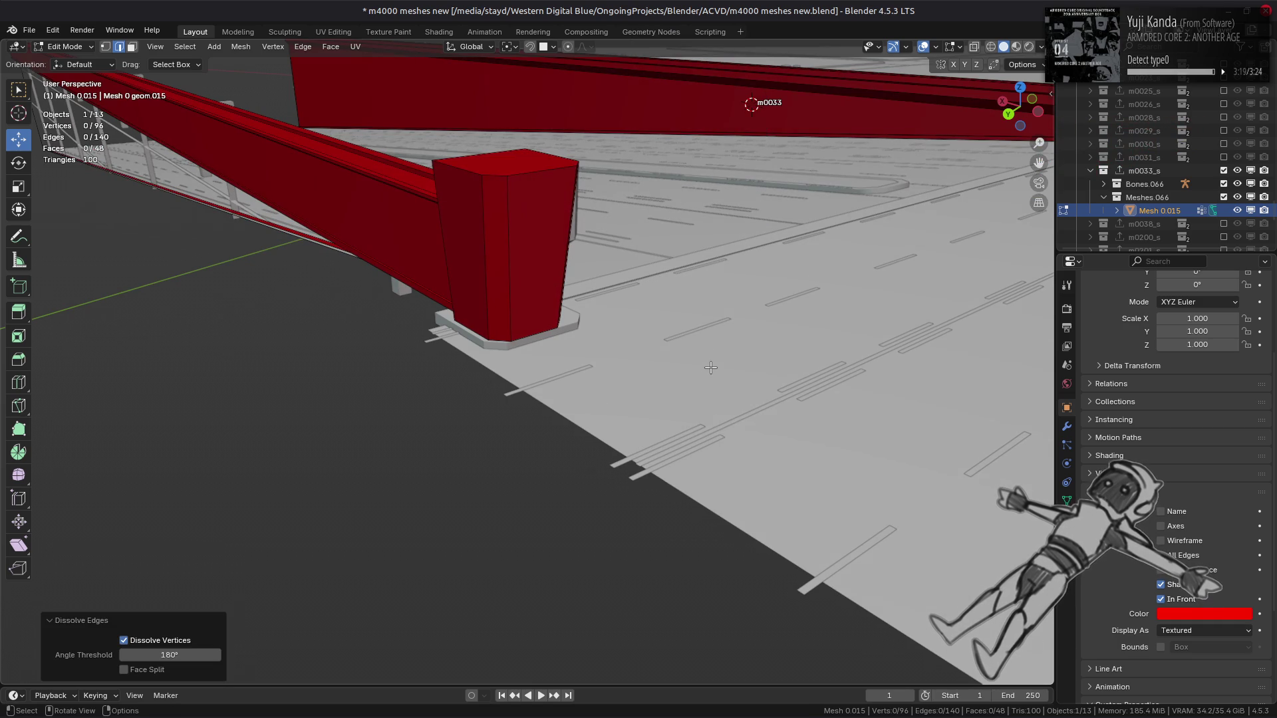
pyautogui.moveTo(633, 341)
pyautogui.mouseDown(button='middle')
pyautogui.moveTo(601, 353)
pyautogui.moveTo(710, 327)
pyautogui.moveTo(674, 313)
pyautogui.mouseUp(button='middle')
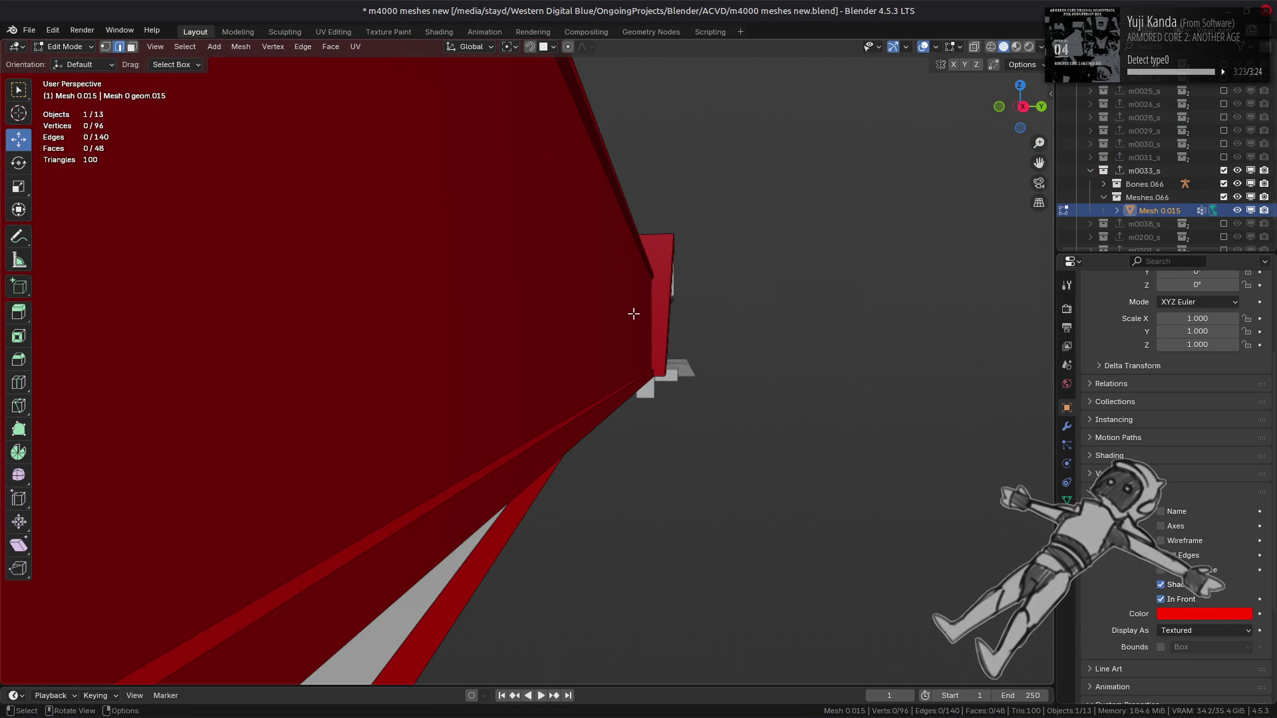
# Grow the selection at the wall end and dissolve its extra vertices
pyautogui.moveTo(577, 394); pyautogui.dragTo(562, 347, button='middle')
pyautogui.press('3')
pyautogui.click(533, 346)
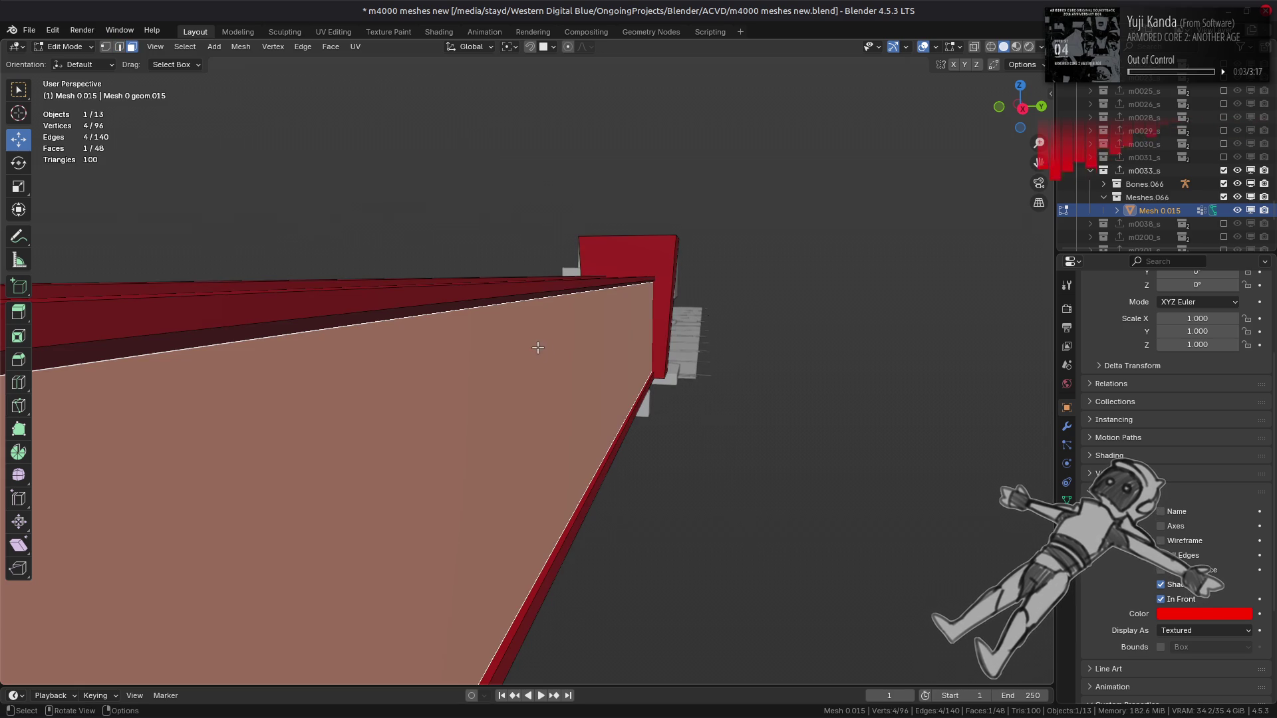
pyautogui.press('ctrl+KP_Add')
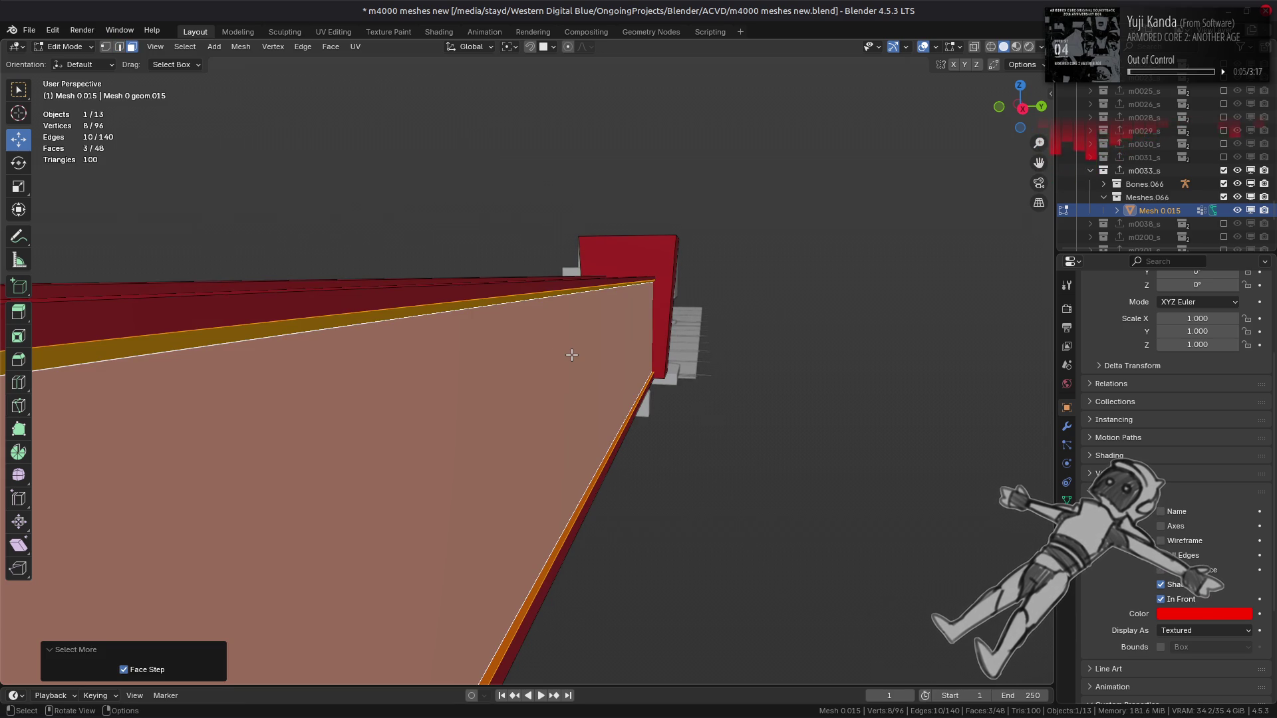
pyautogui.moveTo(571, 355)
pyautogui.mouseDown(button='middle')
pyautogui.moveTo(541, 386)
pyautogui.moveTo(623, 309)
pyautogui.moveTo(601, 335)
pyautogui.mouseUp(button='middle')
pyautogui.press('x')
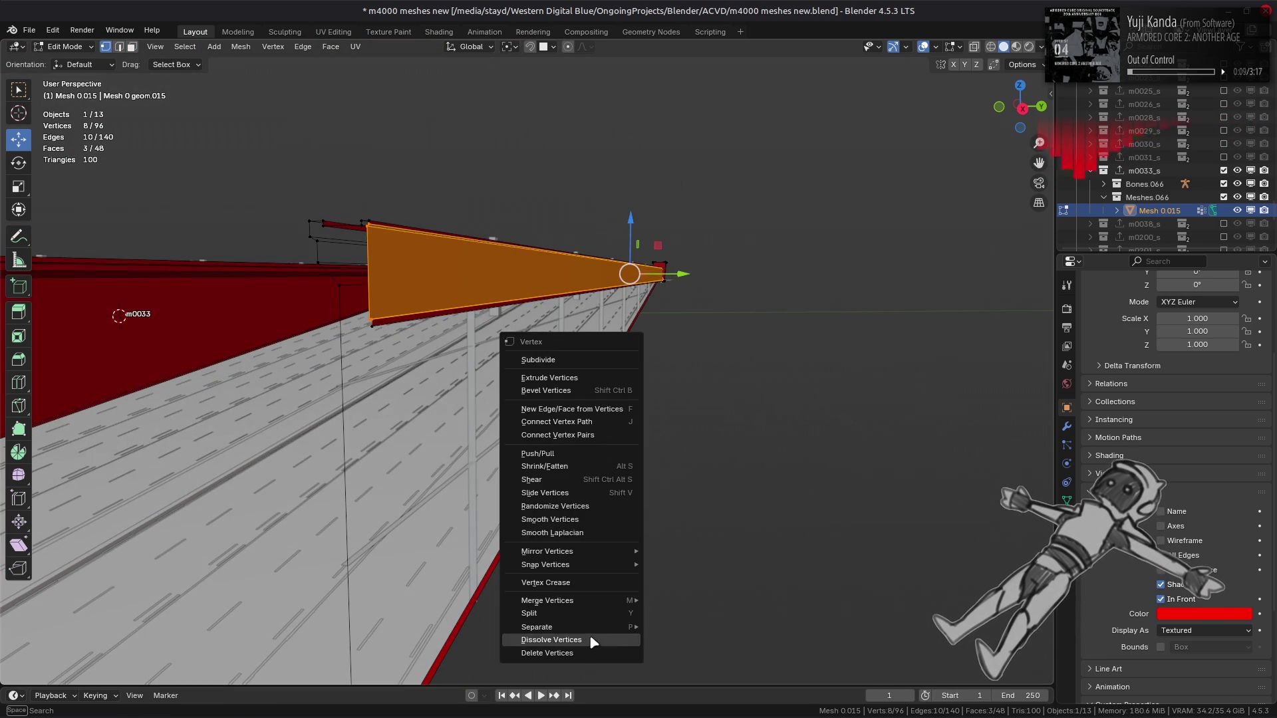
pyautogui.click(588, 623)
pyautogui.moveTo(570, 476)
pyautogui.mouseDown(button='middle')
pyautogui.moveTo(581, 452)
pyautogui.moveTo(521, 399)
pyautogui.mouseUp(button='middle')
# Merge the three-face side strip into one face and turn off In Front
pyautogui.press('3')
pyautogui.click(513, 389)
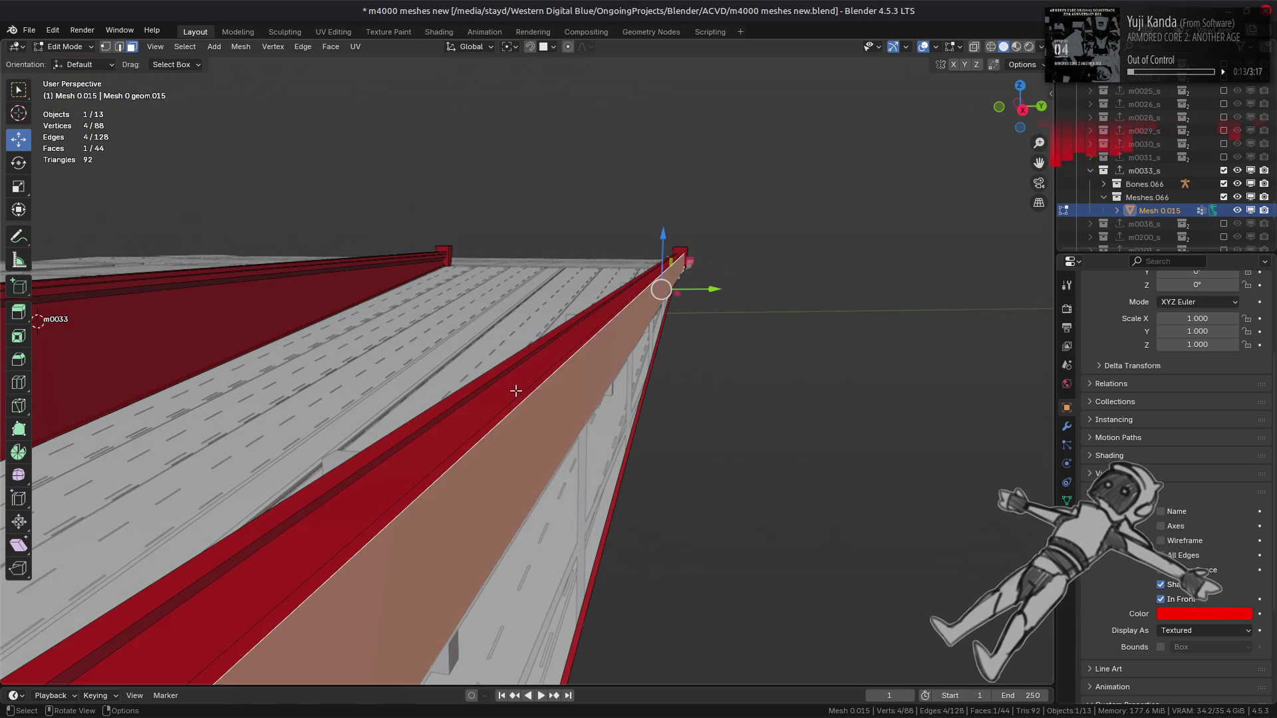
pyautogui.press('ctrl+KP_Add')
pyautogui.rightClick(515, 390)
pyautogui.click(521, 399)
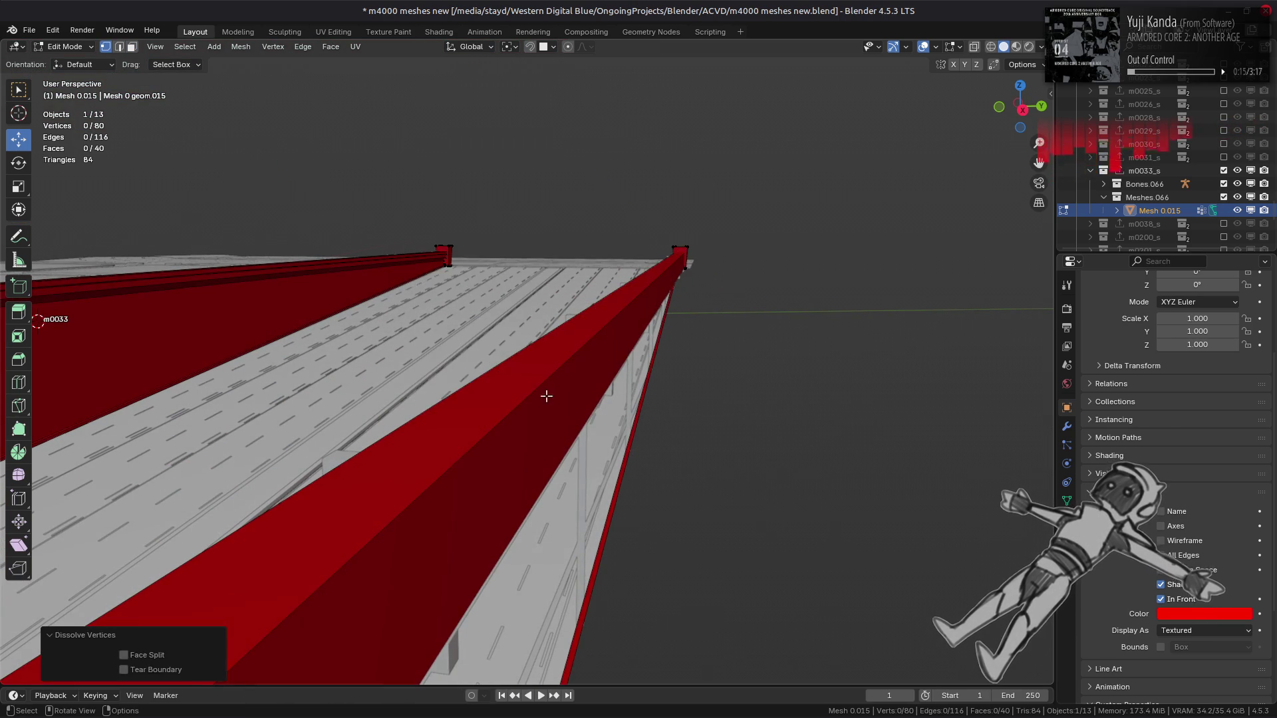
pyautogui.click(557, 403)
pyautogui.click(1187, 601)
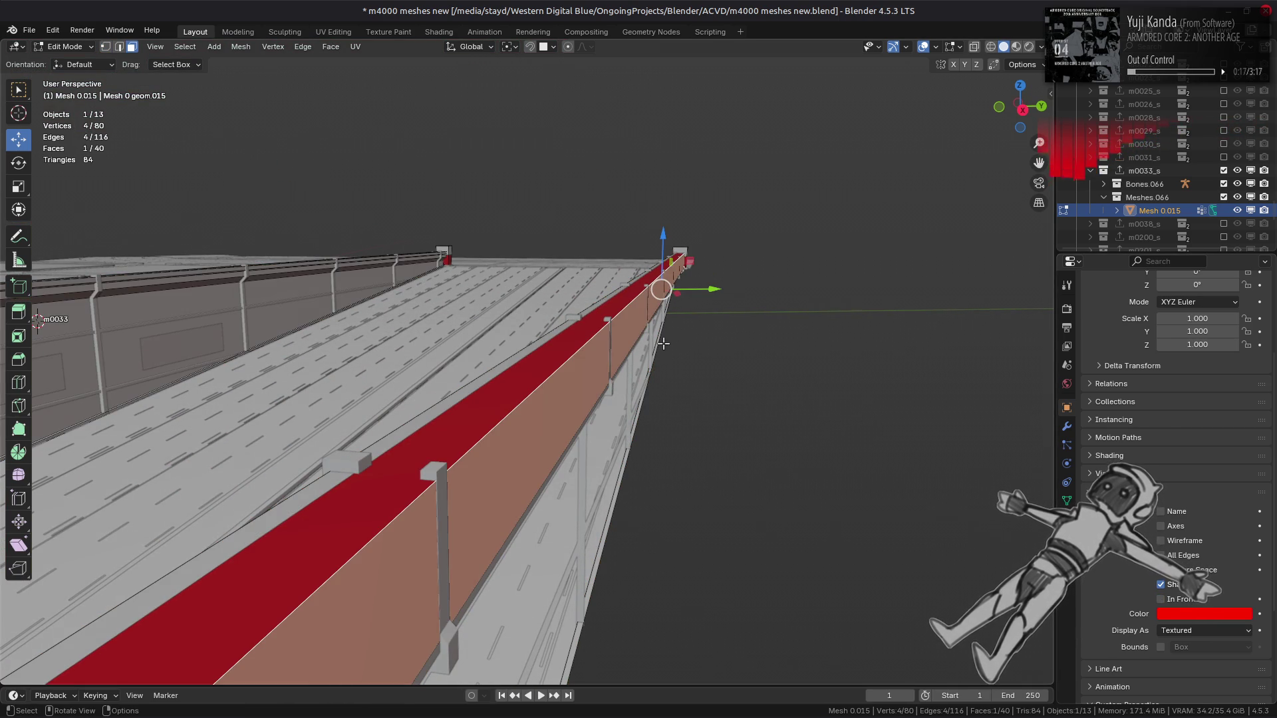
# Slide the red strip about 7 cm along Y toward the grey railing
pyautogui.moveTo(715, 290)
pyautogui.mouseDown()
pyautogui.moveTo(569, 389)
pyautogui.moveTo(570, 405)
pyautogui.mouseUp()
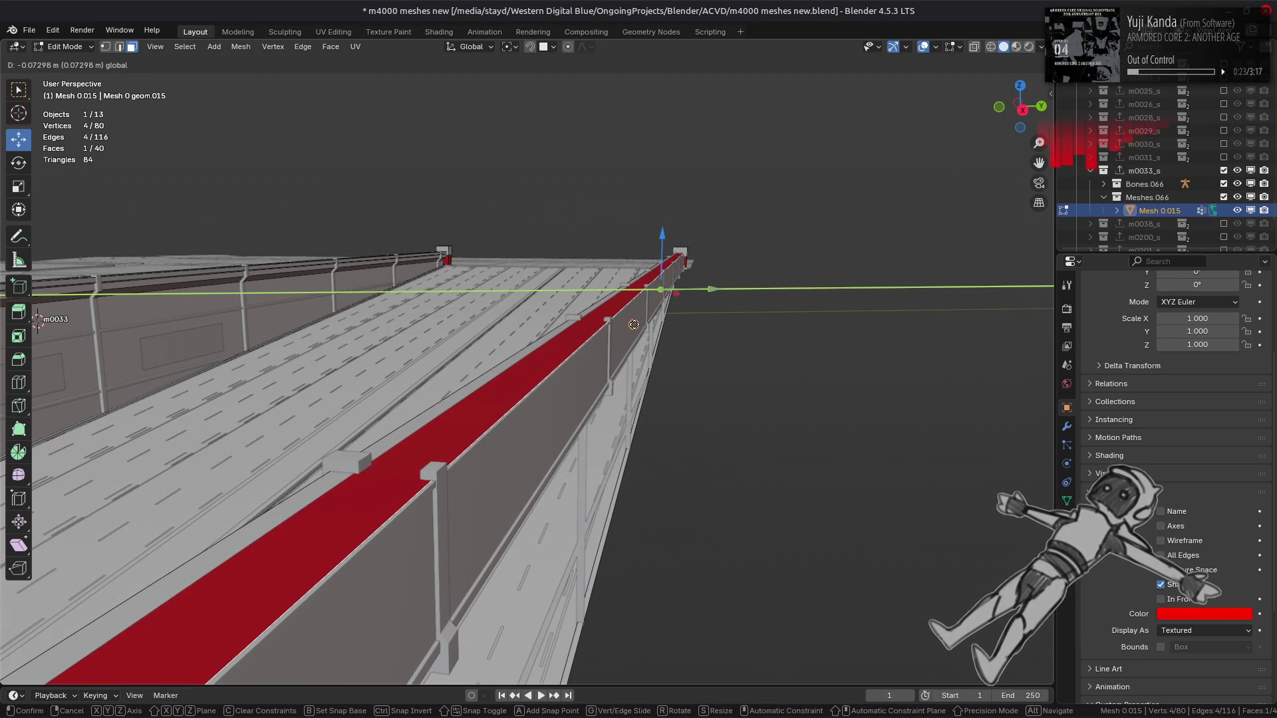
pyautogui.moveTo(634, 324); pyautogui.dragTo(633, 324)
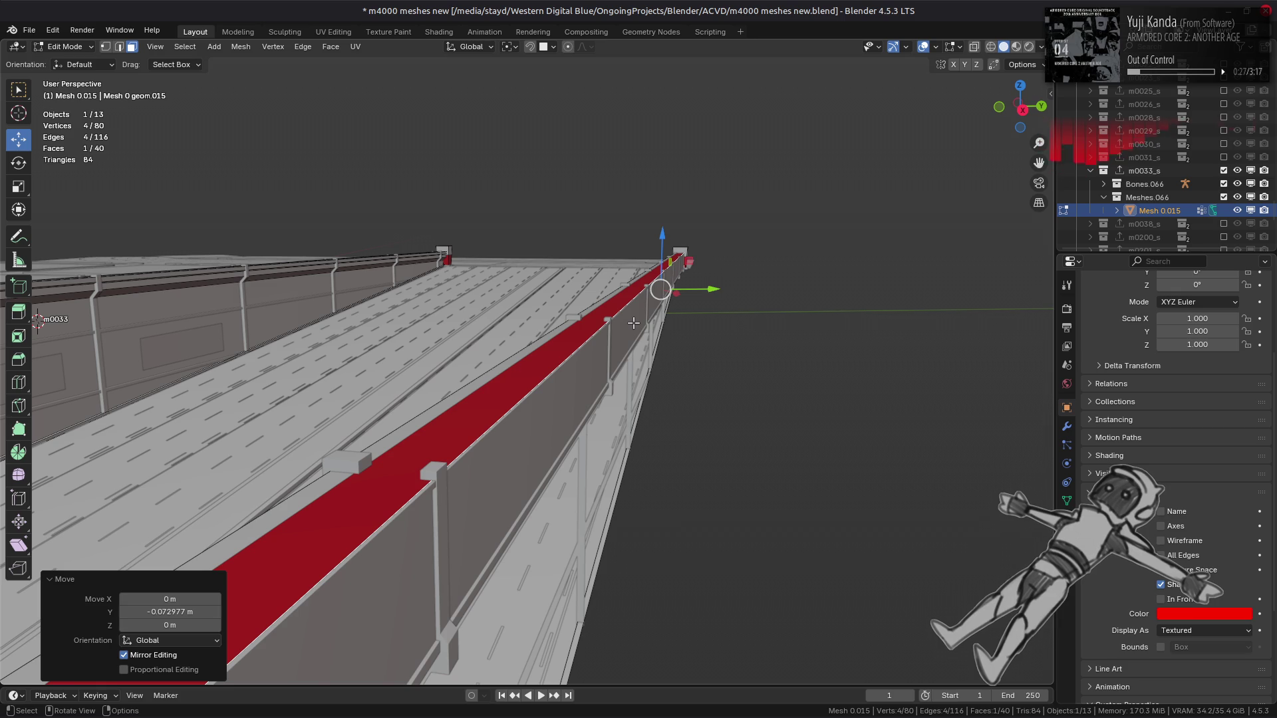
pyautogui.moveTo(708, 290)
pyautogui.mouseDown(button='middle')
pyautogui.moveTo(712, 303)
pyautogui.moveTo(692, 256)
pyautogui.moveTo(499, 202)
pyautogui.mouseUp(button='middle')
# Review the transform orientations and side-panel settings, toggling between the 3D Cursor and Move tools
pyautogui.click(487, 52)
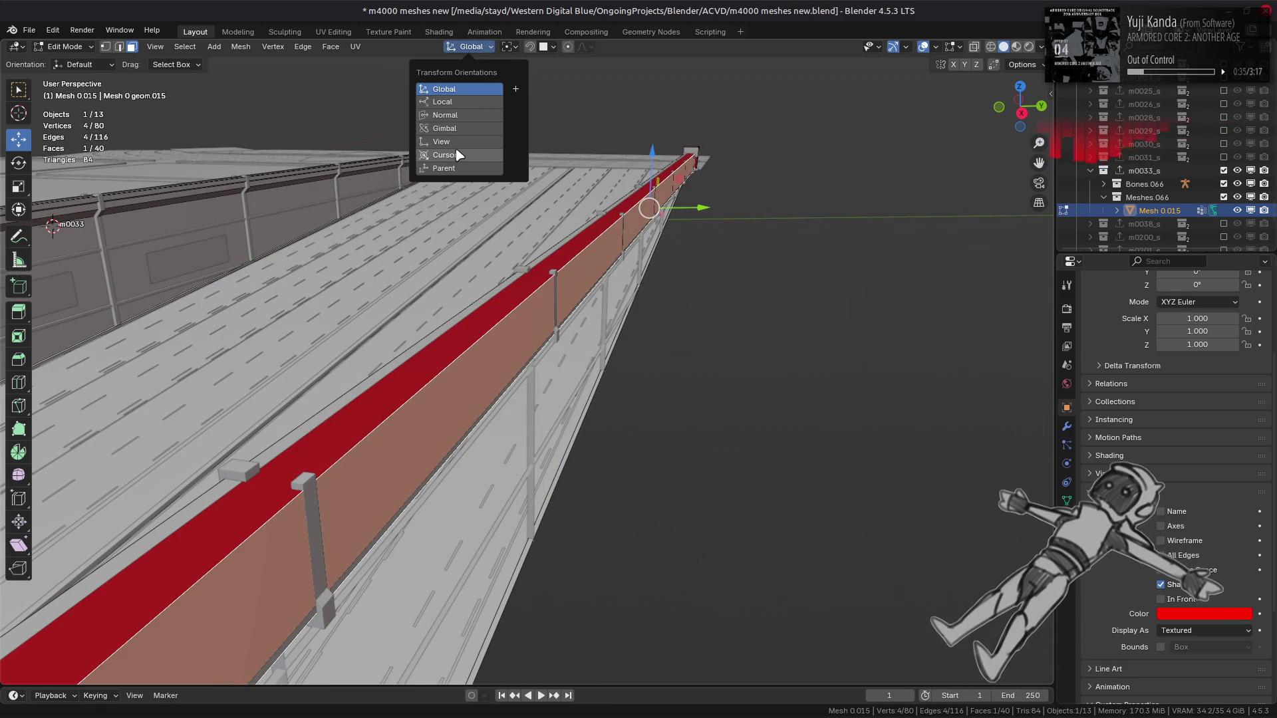
pyautogui.click(16, 123)
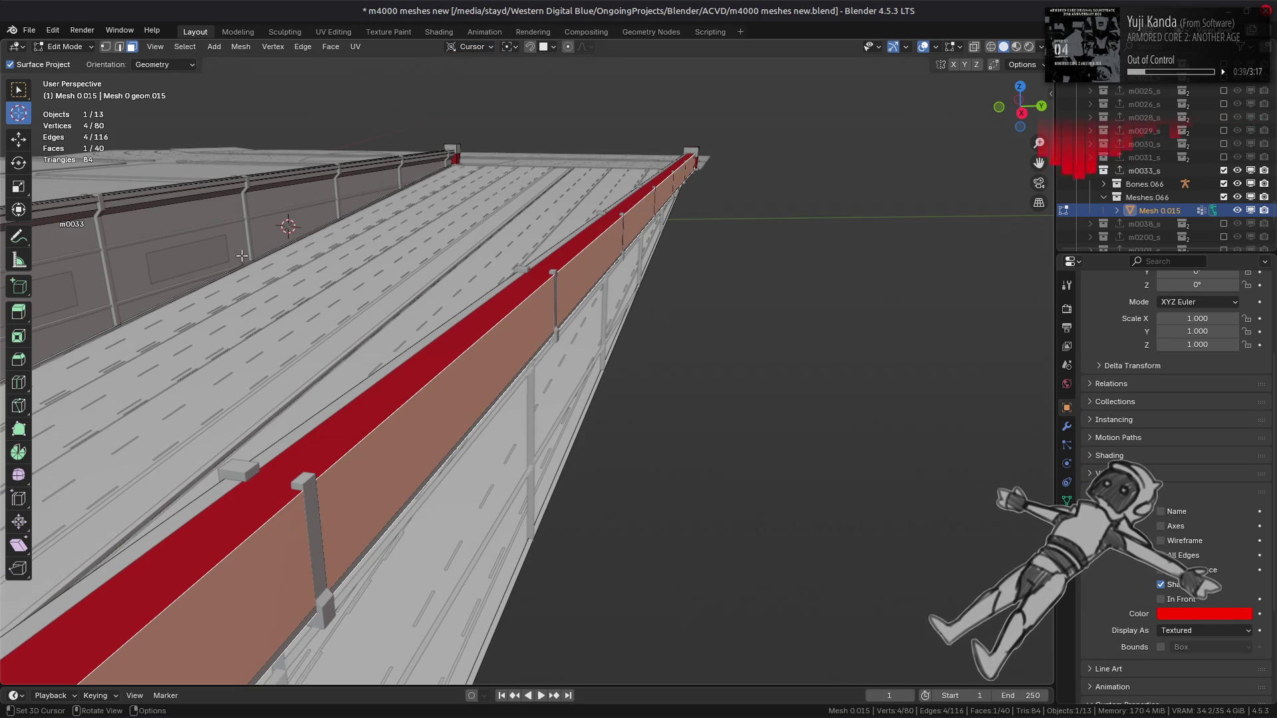
pyautogui.click(19, 138)
pyautogui.moveTo(465, 300)
pyautogui.mouseDown(button='middle')
pyautogui.moveTo(593, 337)
pyautogui.moveTo(569, 384)
pyautogui.moveTo(598, 292)
pyautogui.mouseUp(button='middle')
pyautogui.press('n')
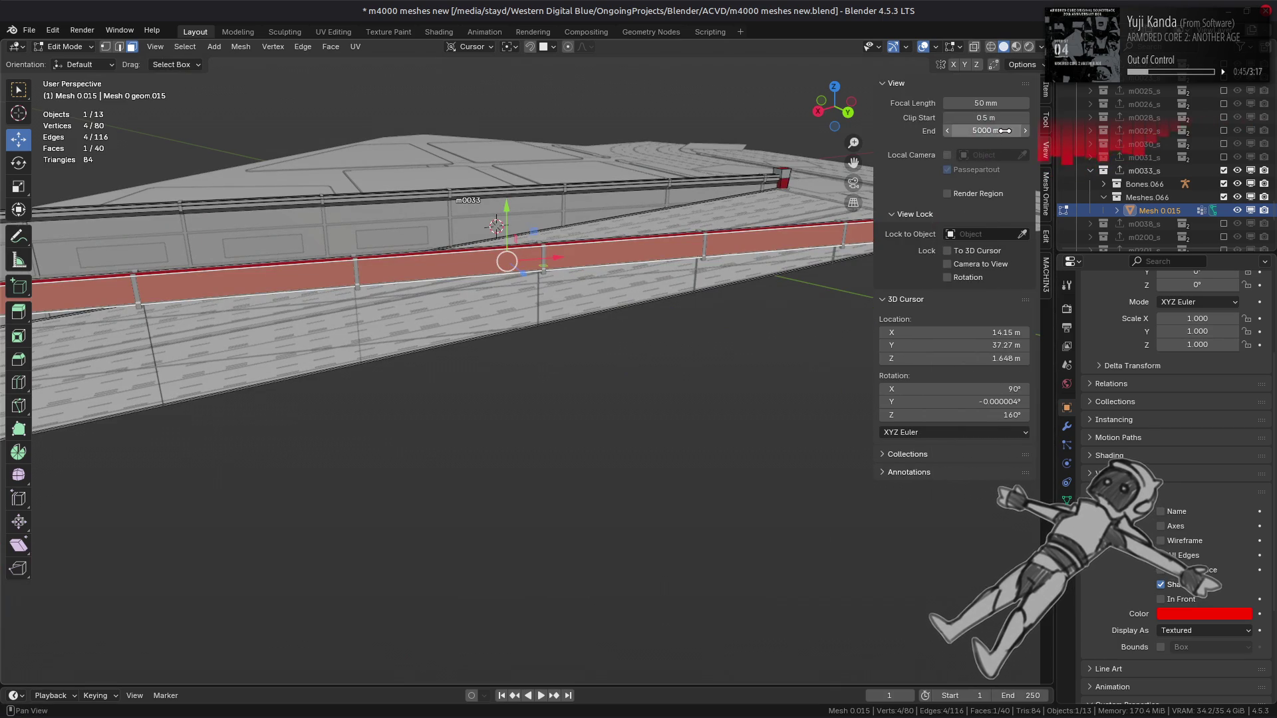
pyautogui.click(28, 112)
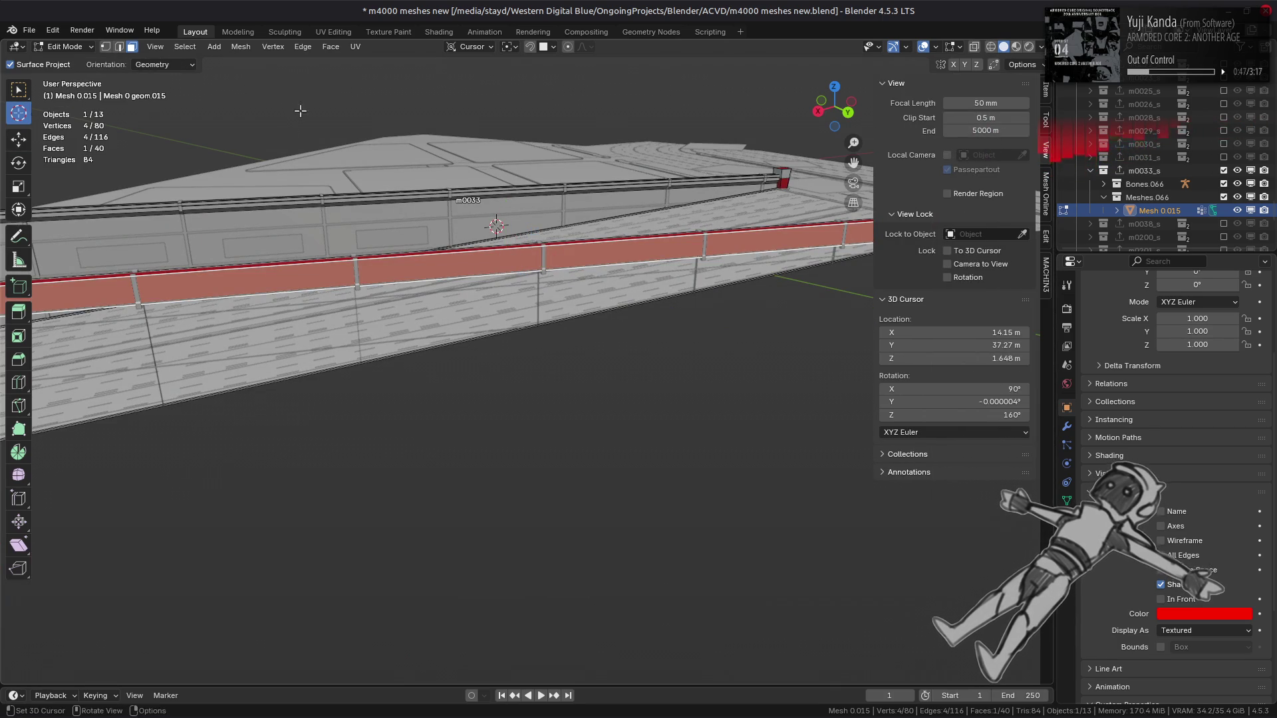
pyautogui.click(1047, 130)
pyautogui.click(1046, 152)
# Lower the red face about 7 cm to match the railing, using the Move tool
pyautogui.moveTo(765, 219); pyautogui.dragTo(617, 269, button='middle')
pyautogui.press('n')
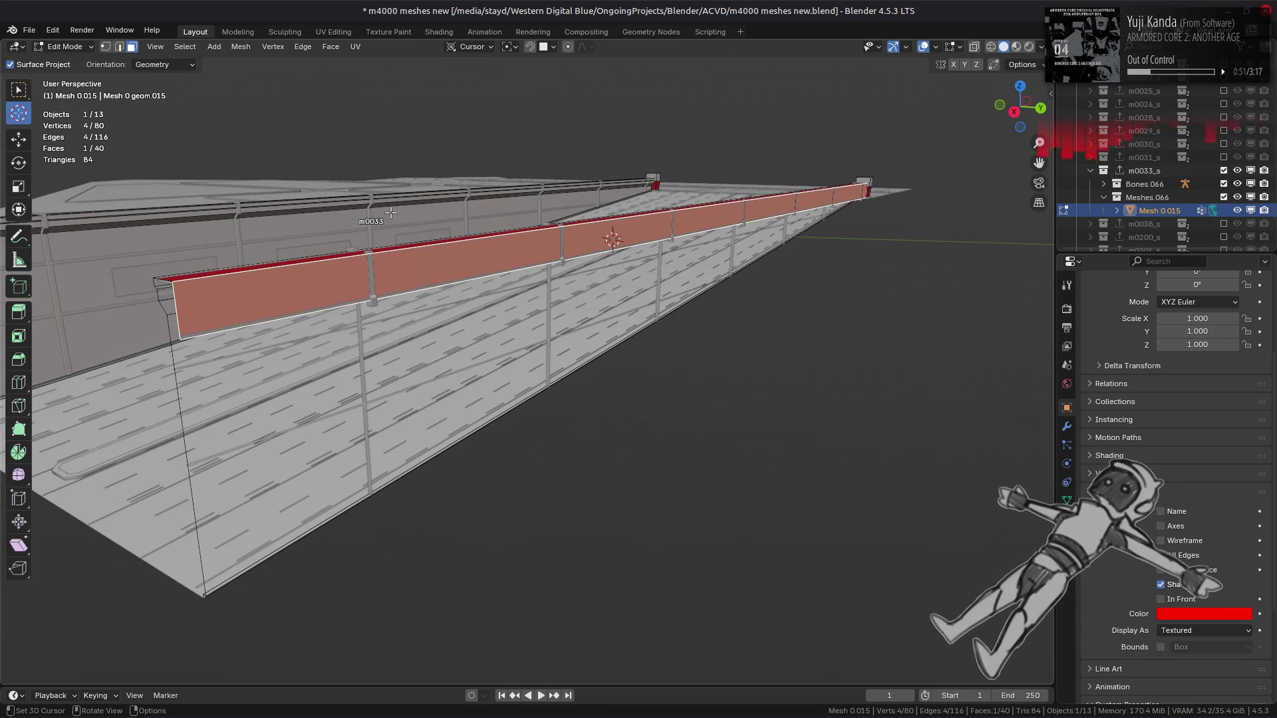
pyautogui.click(22, 142)
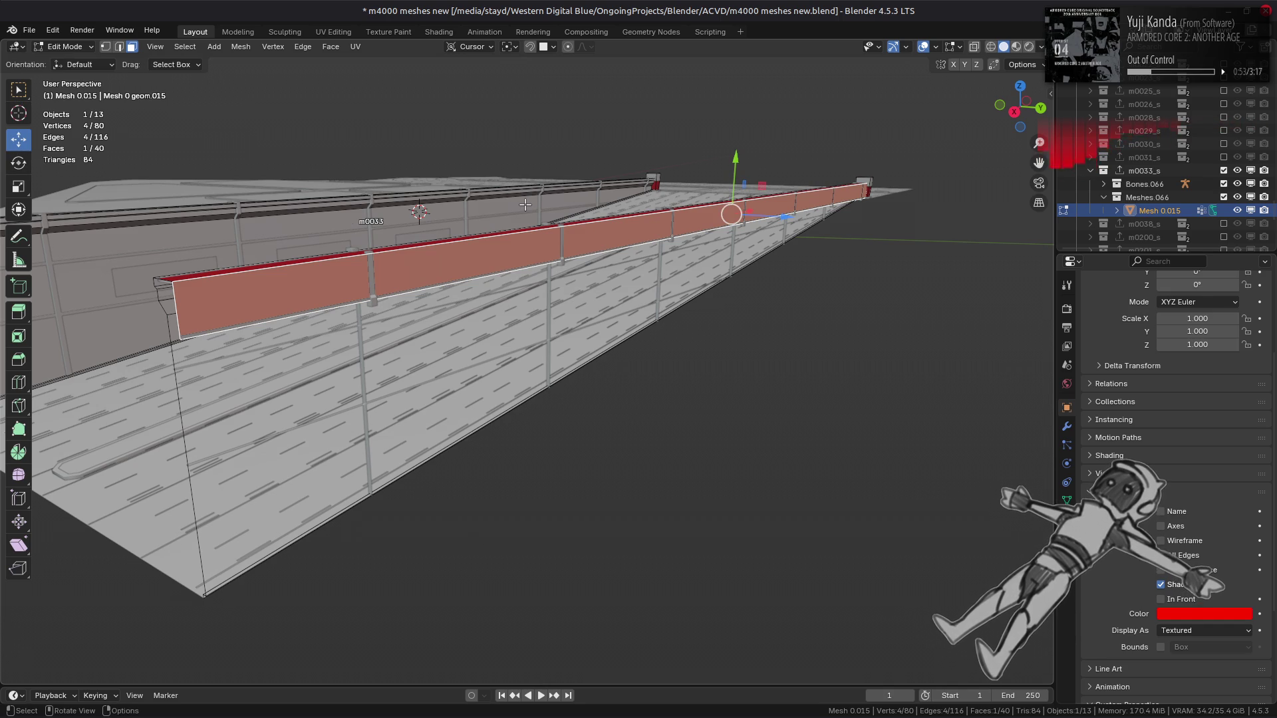
pyautogui.moveTo(567, 226); pyautogui.dragTo(687, 253, button='middle')
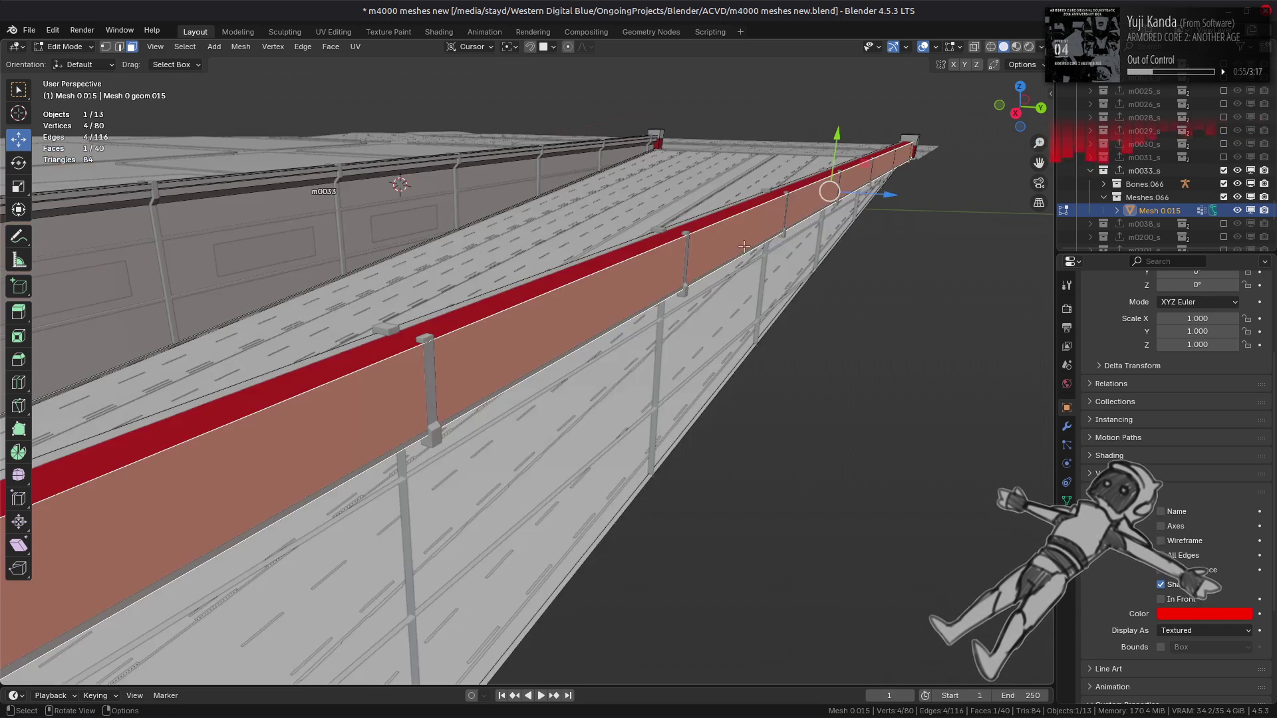
pyautogui.moveTo(832, 220); pyautogui.dragTo(876, 182, button='middle')
pyautogui.moveTo(876, 183); pyautogui.dragTo(774, 202)
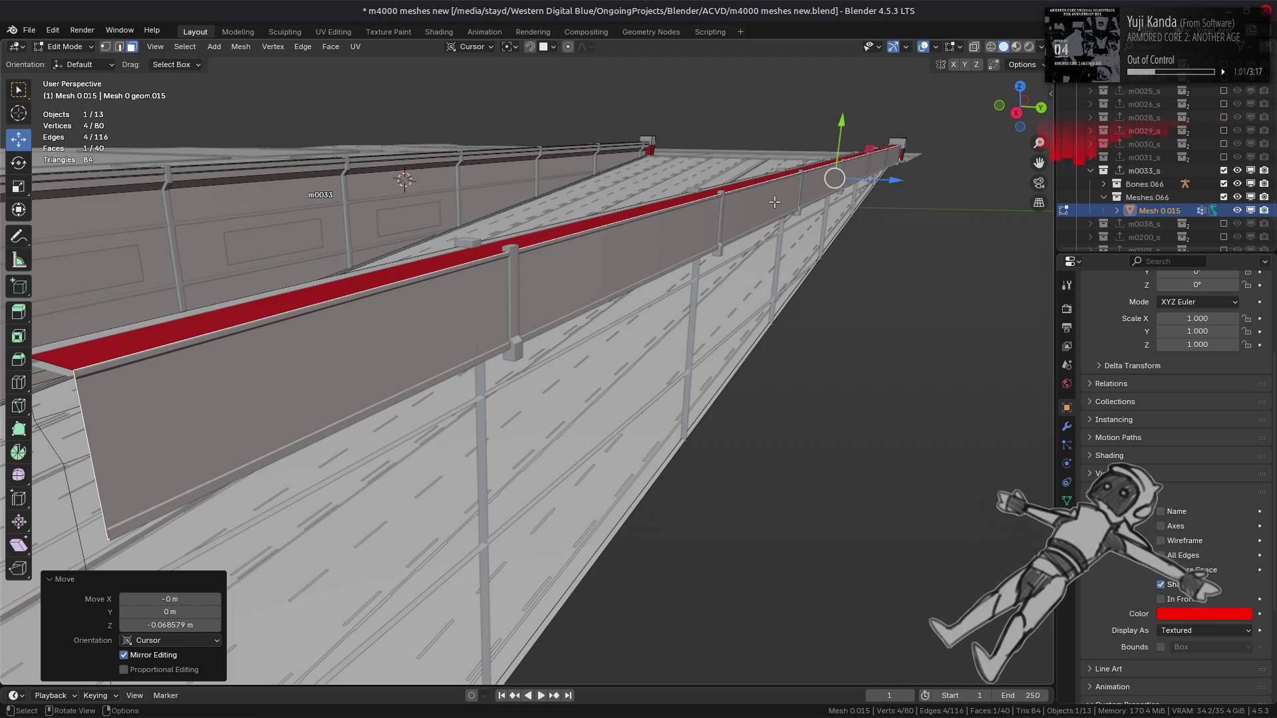
# Shift the red face 0.1 m along the cursor X axis
pyautogui.moveTo(767, 212)
pyautogui.mouseDown(button='middle')
pyautogui.moveTo(609, 293)
pyautogui.moveTo(645, 295)
pyautogui.moveTo(451, 299)
pyautogui.moveTo(420, 288)
pyautogui.mouseUp(button='middle')
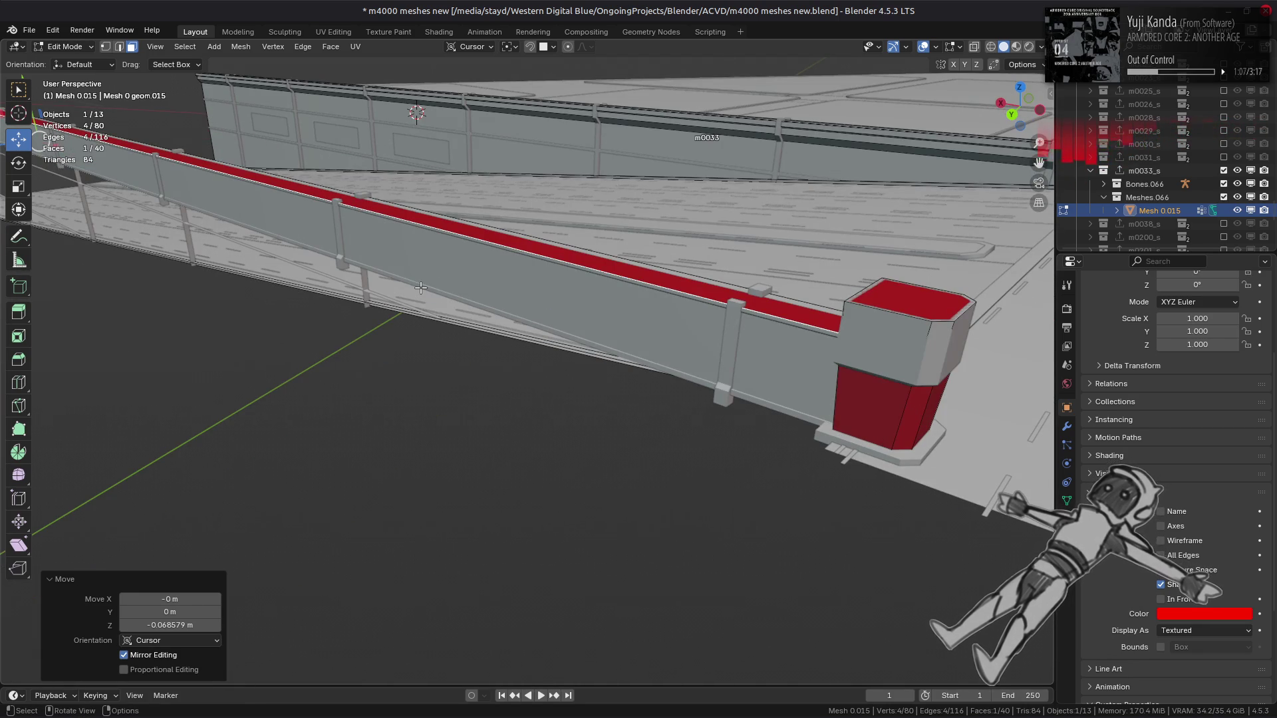
pyautogui.scroll(-3, 420, 287)
pyautogui.moveTo(578, 282); pyautogui.dragTo(640, 291, button='middle')
pyautogui.moveTo(916, 186); pyautogui.dragTo(915, 188)
pyautogui.write('.1')
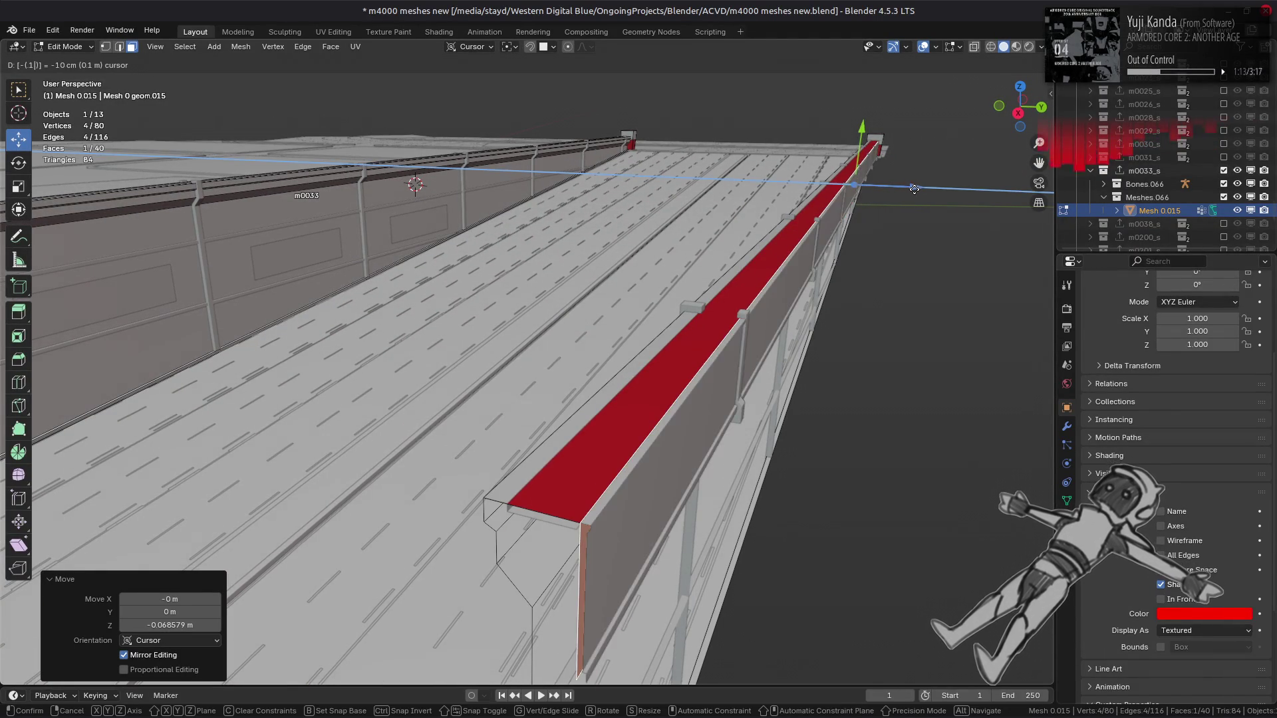
pyautogui.press('Return')
# Move the single edge at the wall end 0.5 m along Y
pyautogui.moveTo(915, 189)
pyautogui.mouseDown(button='middle')
pyautogui.moveTo(648, 134)
pyautogui.moveTo(679, 131)
pyautogui.mouseUp(button='middle')
pyautogui.click(718, 241)
pyautogui.moveTo(845, 144); pyautogui.dragTo(844, 146)
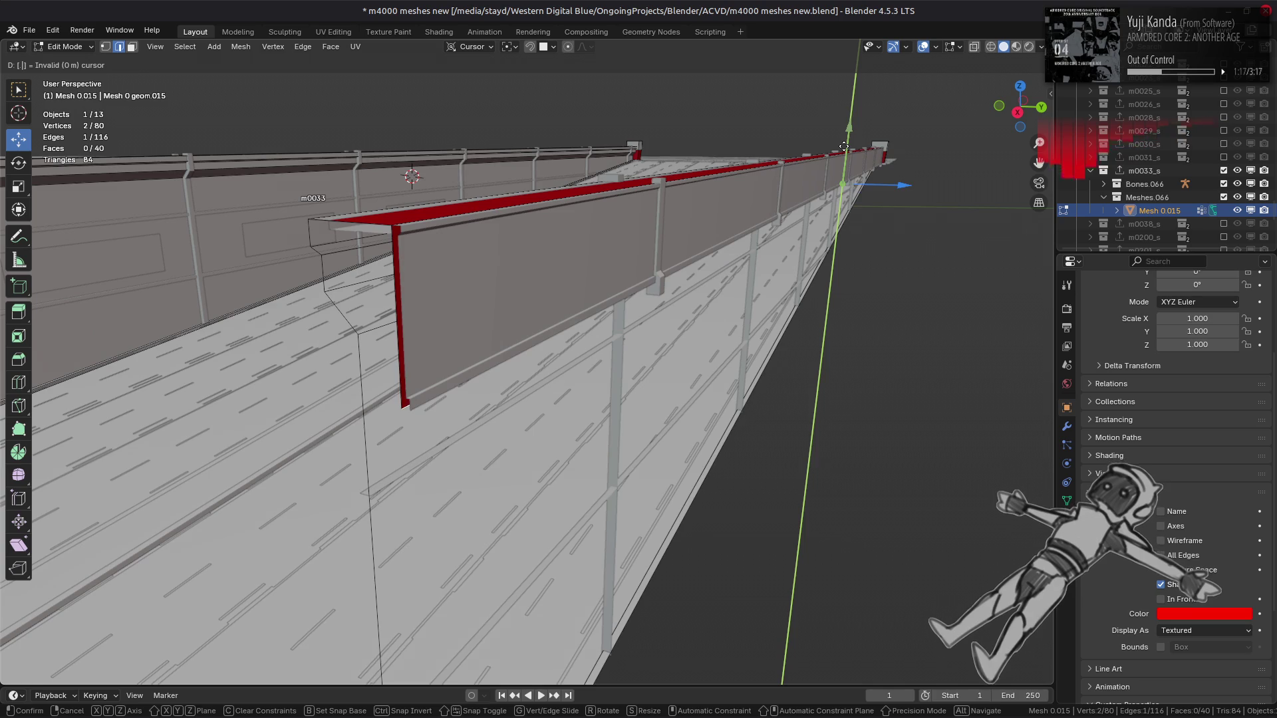
pyautogui.press('Return')
pyautogui.moveTo(844, 146)
pyautogui.mouseDown(button='middle')
pyautogui.moveTo(671, 270)
pyautogui.moveTo(626, 275)
pyautogui.moveTo(671, 305)
pyautogui.mouseUp(button='middle')
# Turn on In Front and delete the faces of two shadow-rail sections
pyautogui.press('3')
pyautogui.press('a')
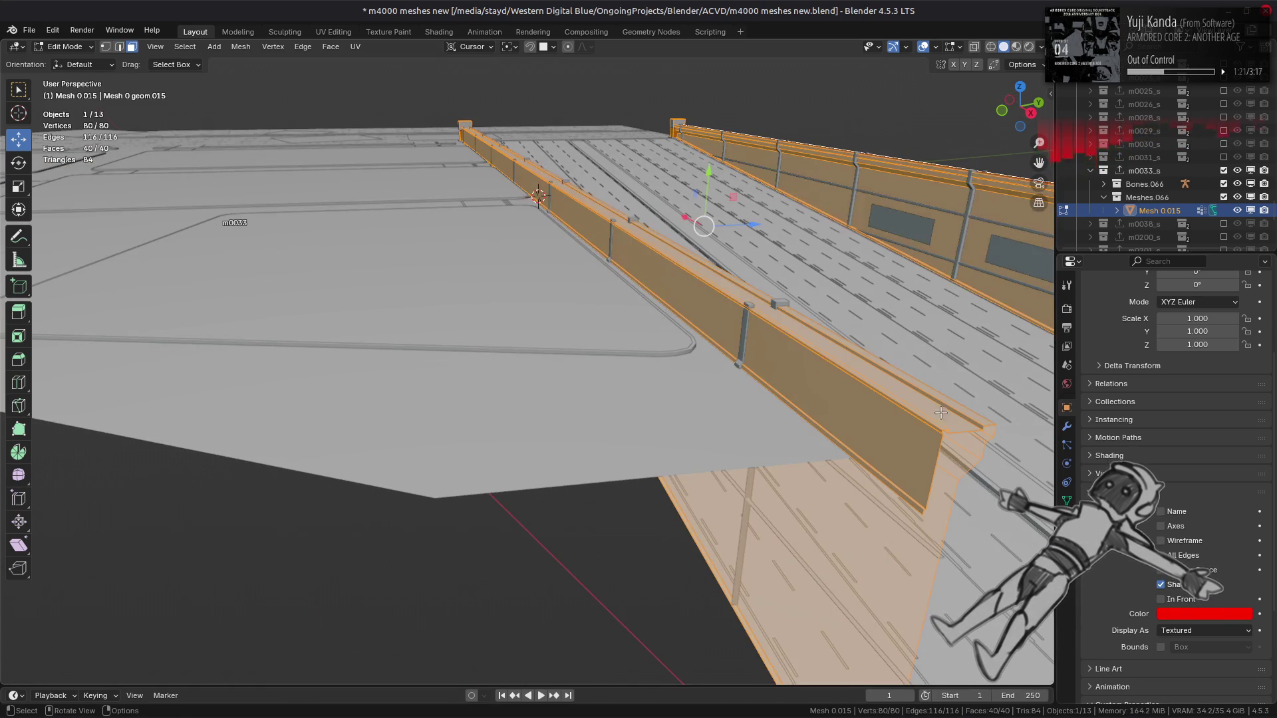
pyautogui.click(1176, 602)
pyautogui.hotkey('alt', 'a')
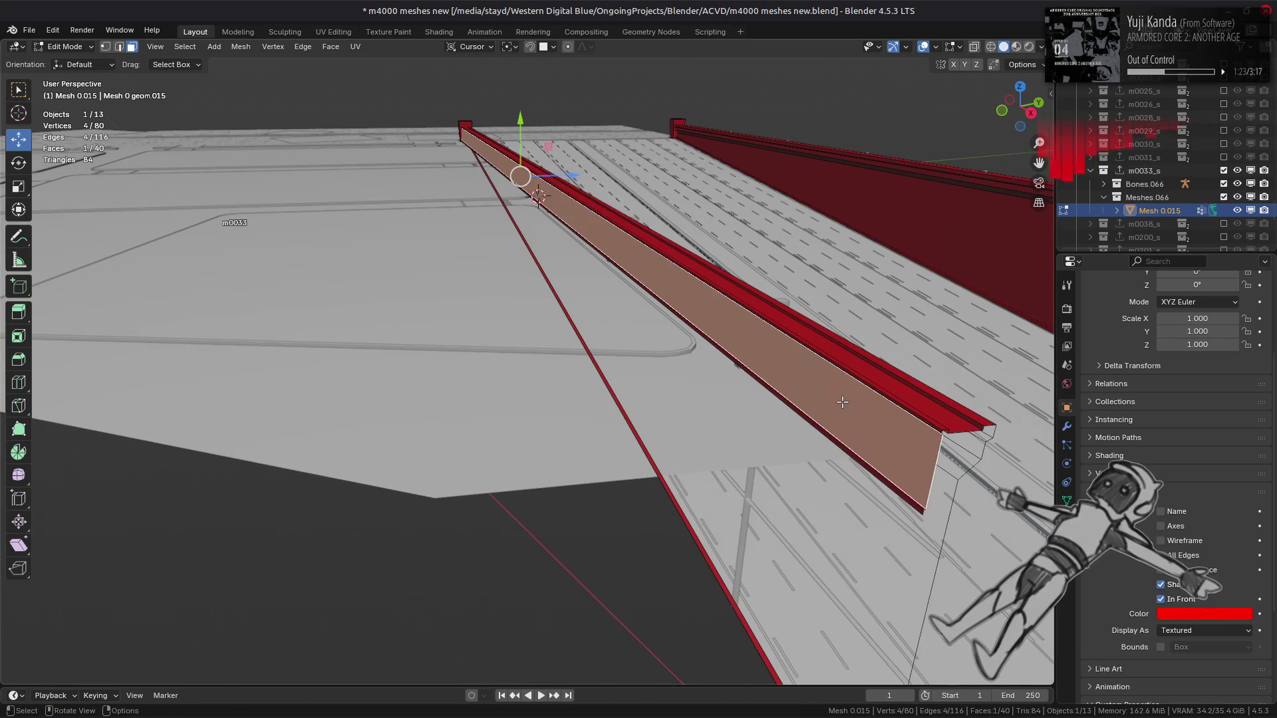
pyautogui.click(843, 402)
pyautogui.rightClick(843, 403)
pyautogui.click(841, 404)
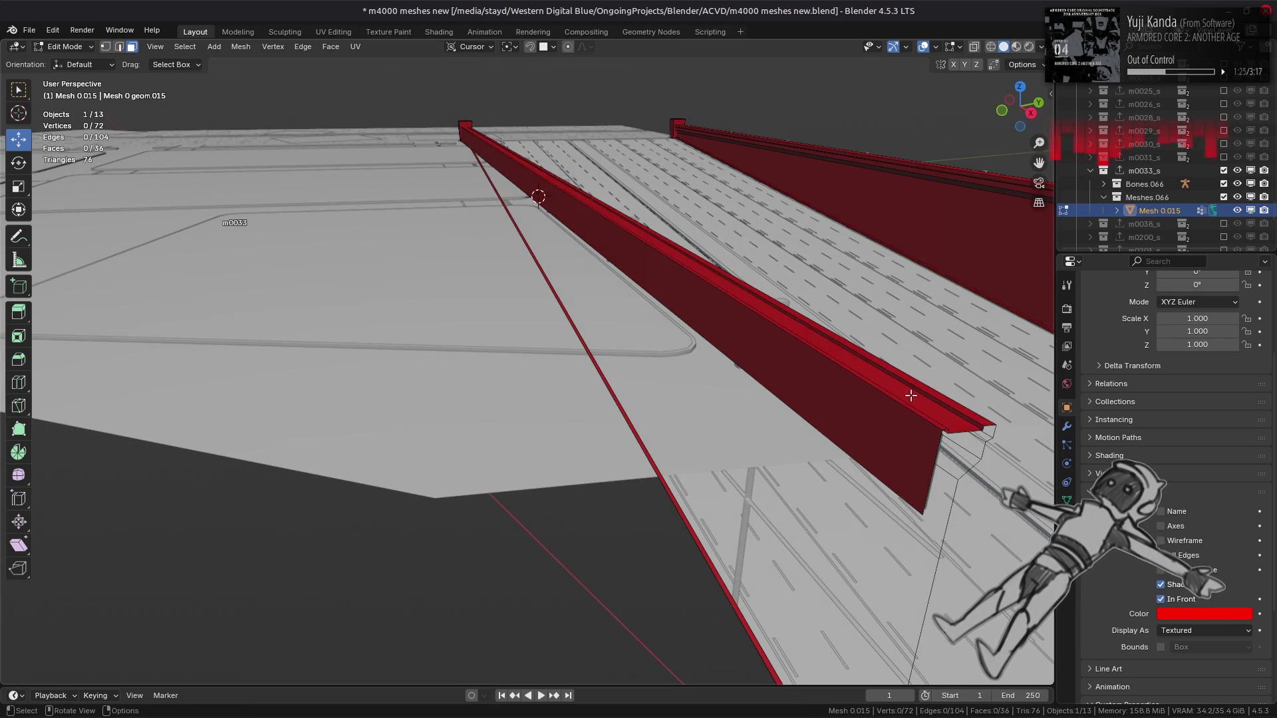
pyautogui.click(910, 396)
pyautogui.rightClick(911, 396)
pyautogui.click(910, 394)
# Raise a side face of the rail wall about 6 cm vertically, with In Front off
pyautogui.click(853, 387)
pyautogui.click(1178, 599)
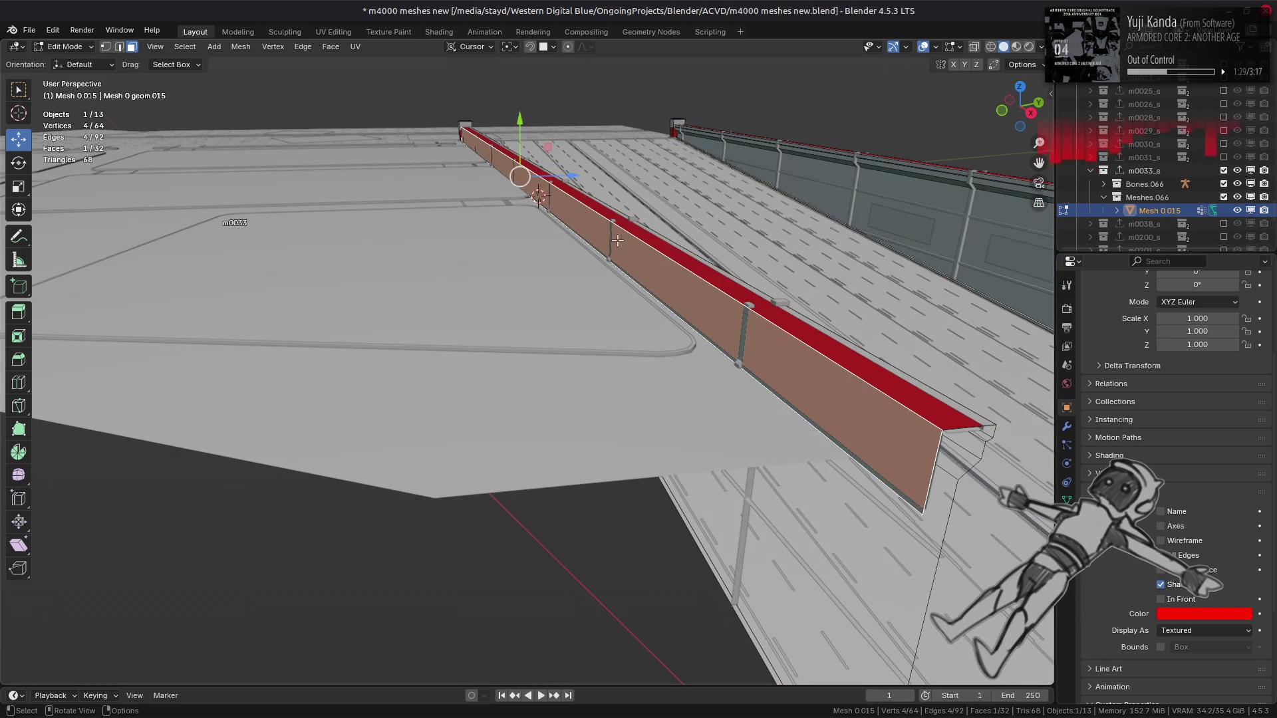
pyautogui.moveTo(572, 183); pyautogui.dragTo(626, 251)
pyautogui.moveTo(626, 252); pyautogui.dragTo(573, 103, button='middle')
pyautogui.moveTo(557, 124); pyautogui.dragTo(563, 125)
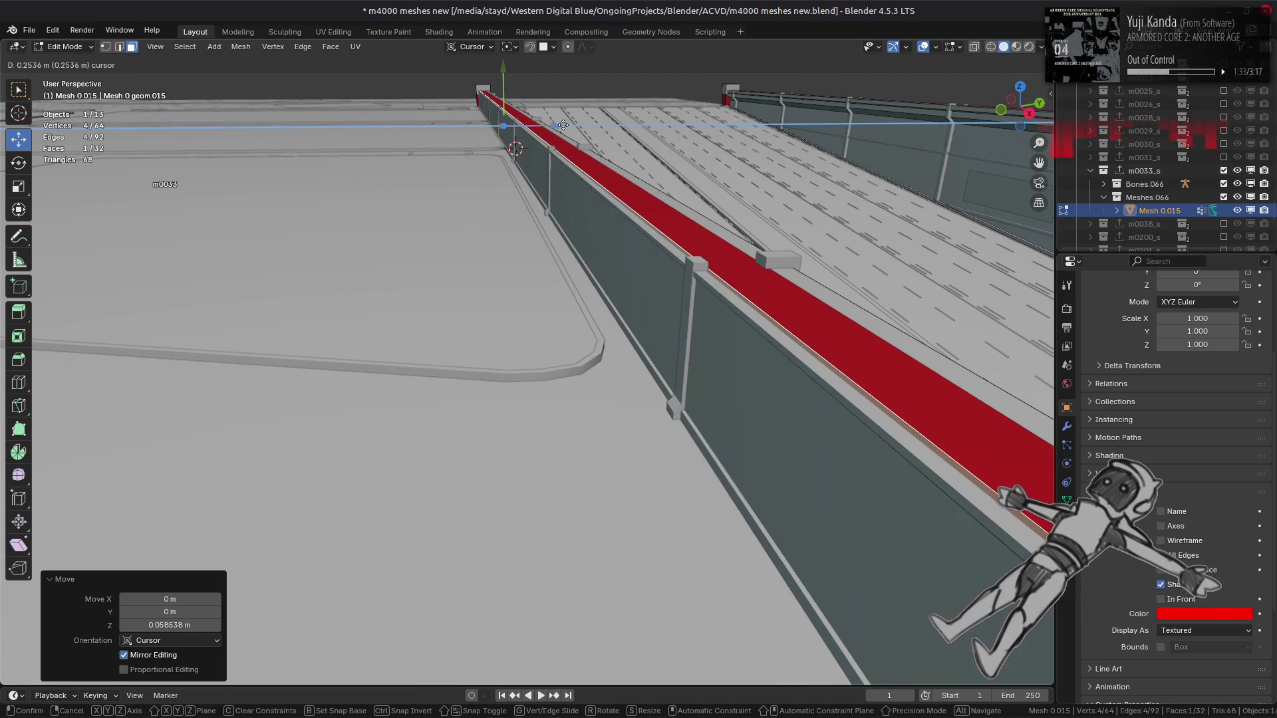
pyautogui.click(563, 125)
pyautogui.moveTo(563, 125); pyautogui.dragTo(626, 269, button='middle')
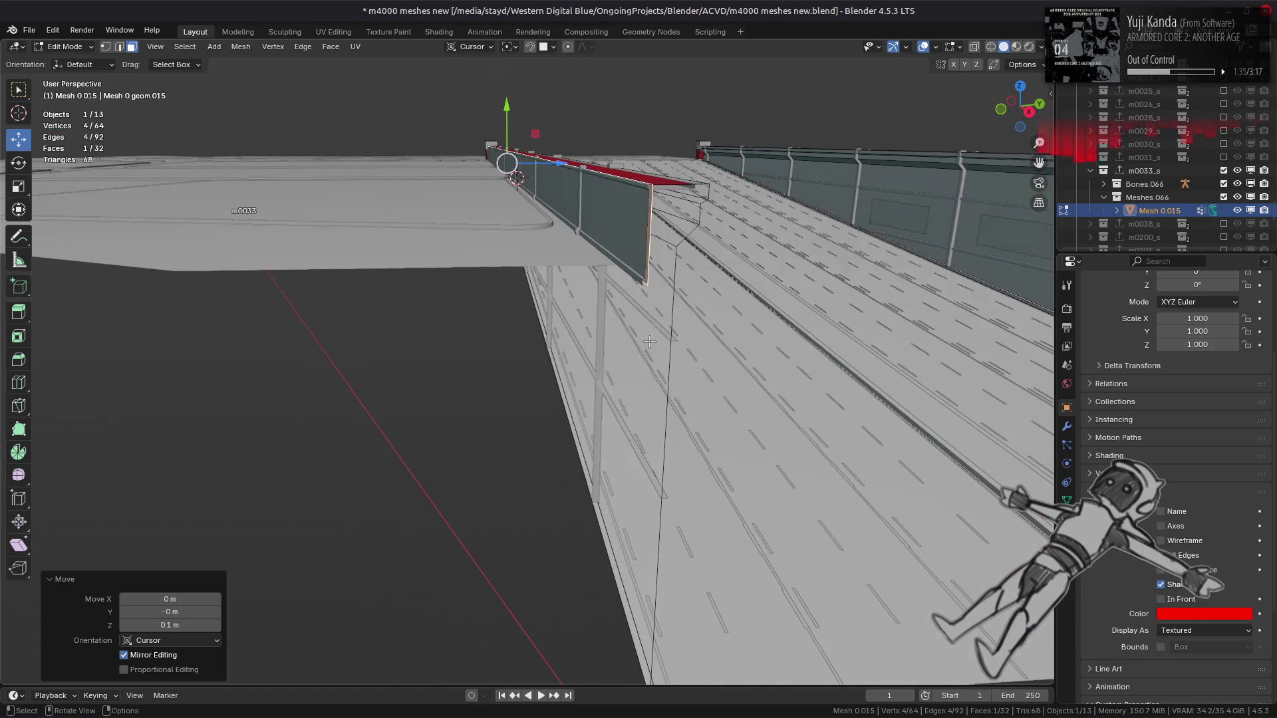
# Select one wall edge and move it along Y
pyautogui.press('2')
pyautogui.click(568, 193)
pyautogui.moveTo(507, 116); pyautogui.dragTo(507, 124)
pyautogui.moveTo(620, 272)
pyautogui.mouseDown(button='middle')
pyautogui.moveTo(585, 274)
pyautogui.moveTo(634, 279)
pyautogui.mouseUp(button='middle')
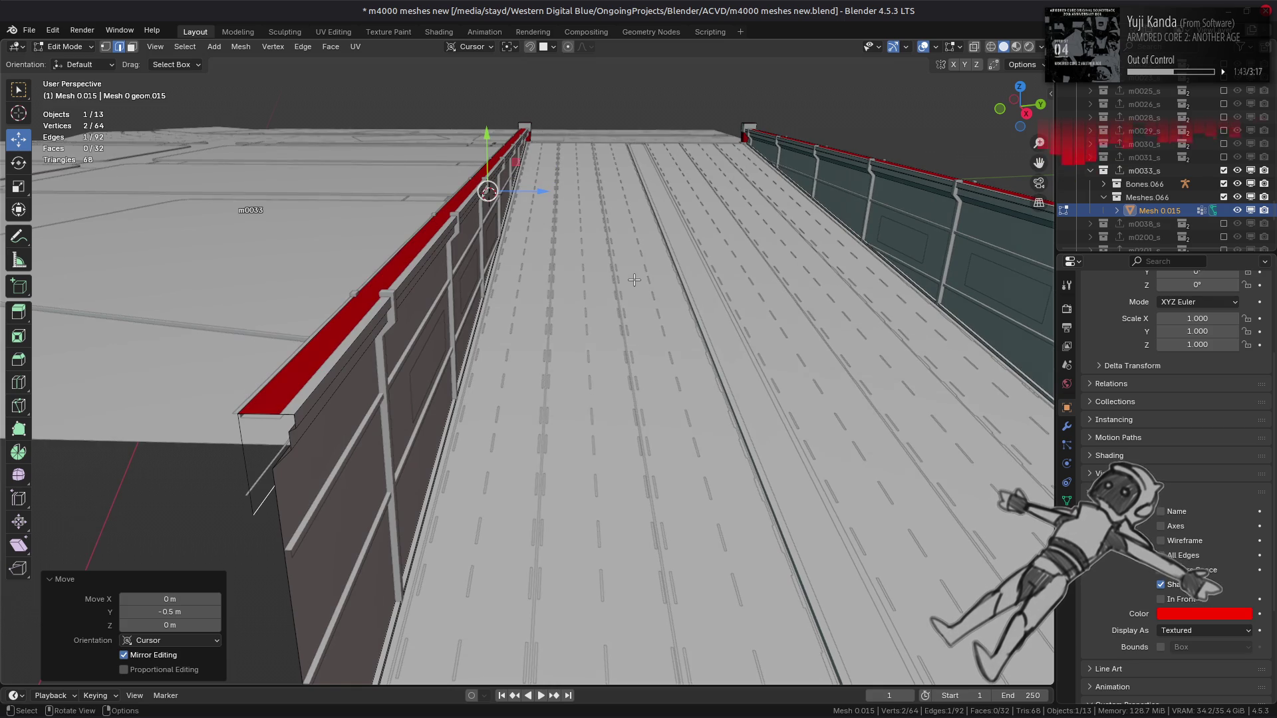
# Move the left and right railing top faces -0.1 m and split them off the mesh
pyautogui.press('3')
pyautogui.click(474, 289)
pyautogui.moveTo(475, 290); pyautogui.dragTo(793, 259, button='middle')
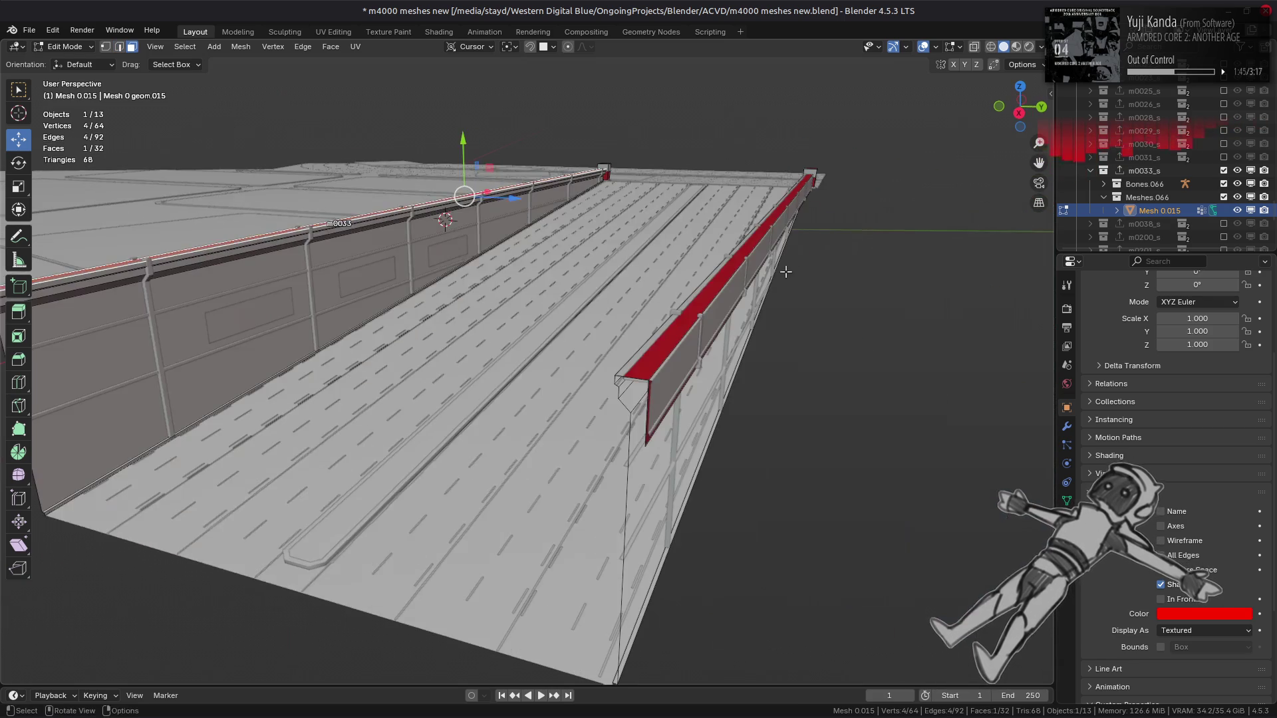
pyautogui.keyDown('shift'); pyautogui.click(688, 307); pyautogui.keyUp('shift')
pyautogui.moveTo(609, 153); pyautogui.dragTo(612, 142)
pyautogui.write('-0.1')
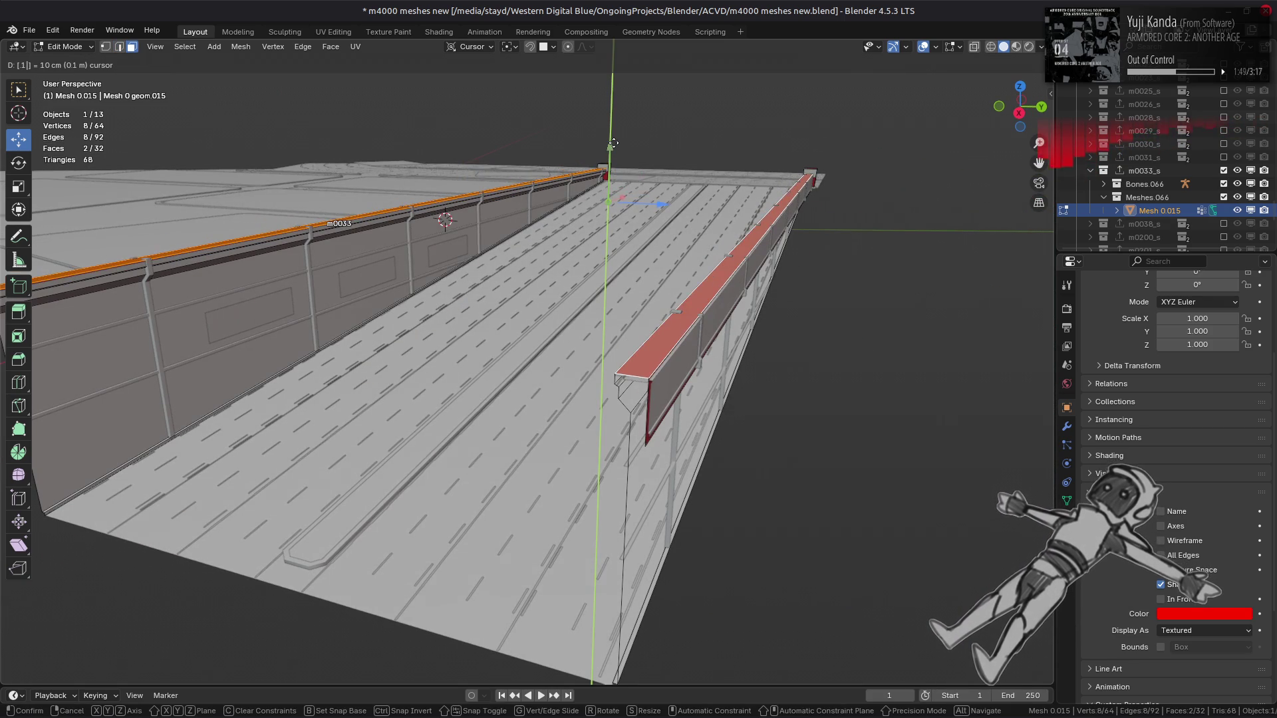
pyautogui.press('Return')
pyautogui.moveTo(599, 219); pyautogui.dragTo(572, 213, button='middle')
pyautogui.hotkey('ctrl', 'f')
pyautogui.click(592, 416)
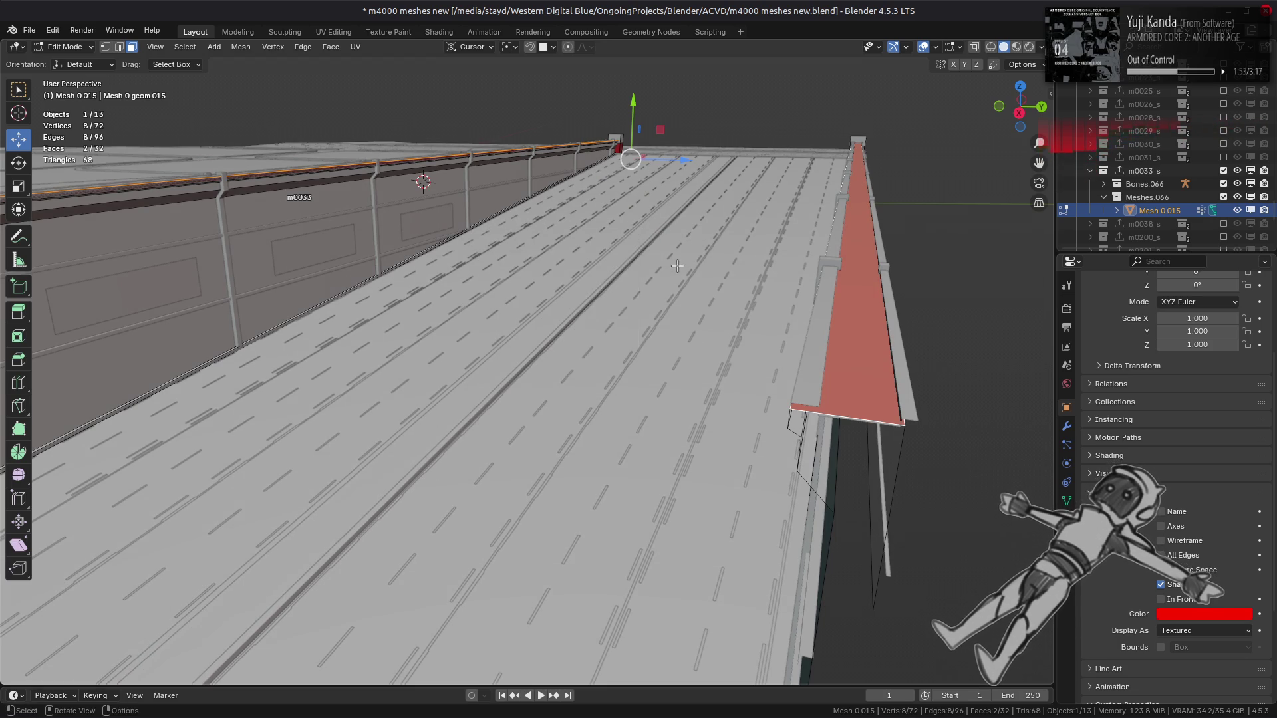
# Undo a premature flip, then split the red face off and slide it along Y
pyautogui.press('q')
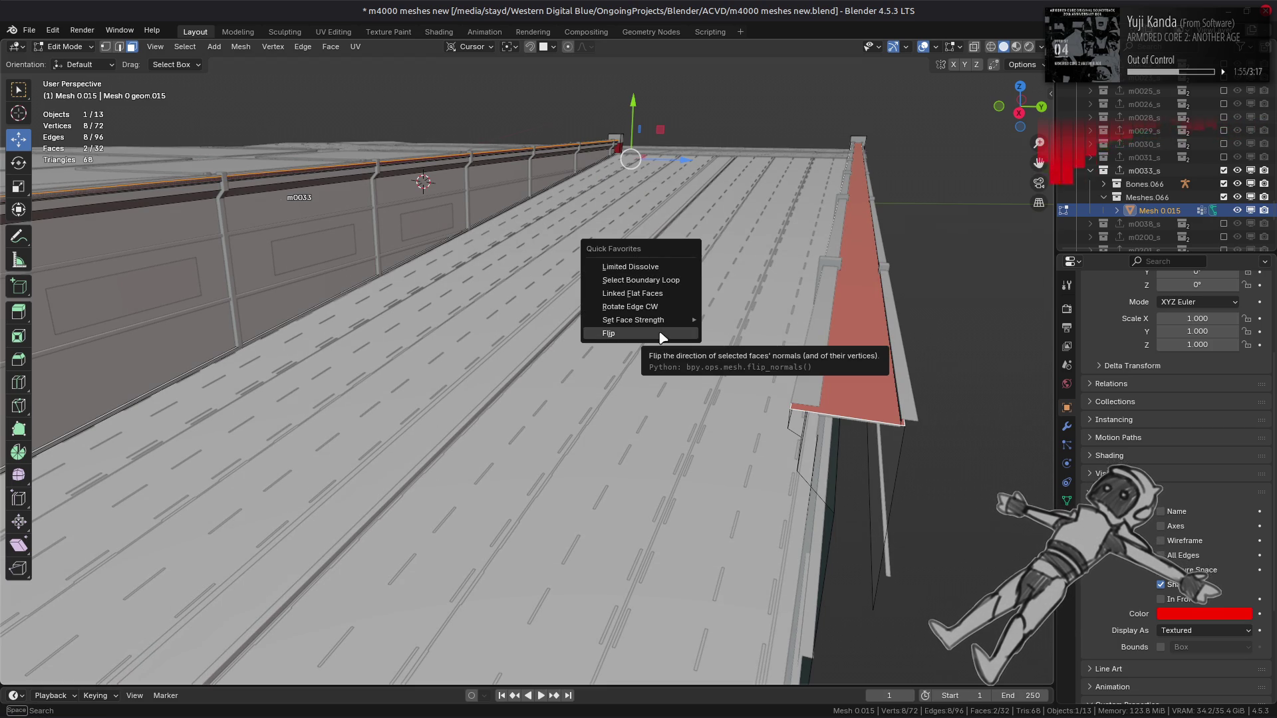
pyautogui.click(661, 333)
pyautogui.hotkey('ctrl', 'z')
pyautogui.hotkey('ctrl', 'z')
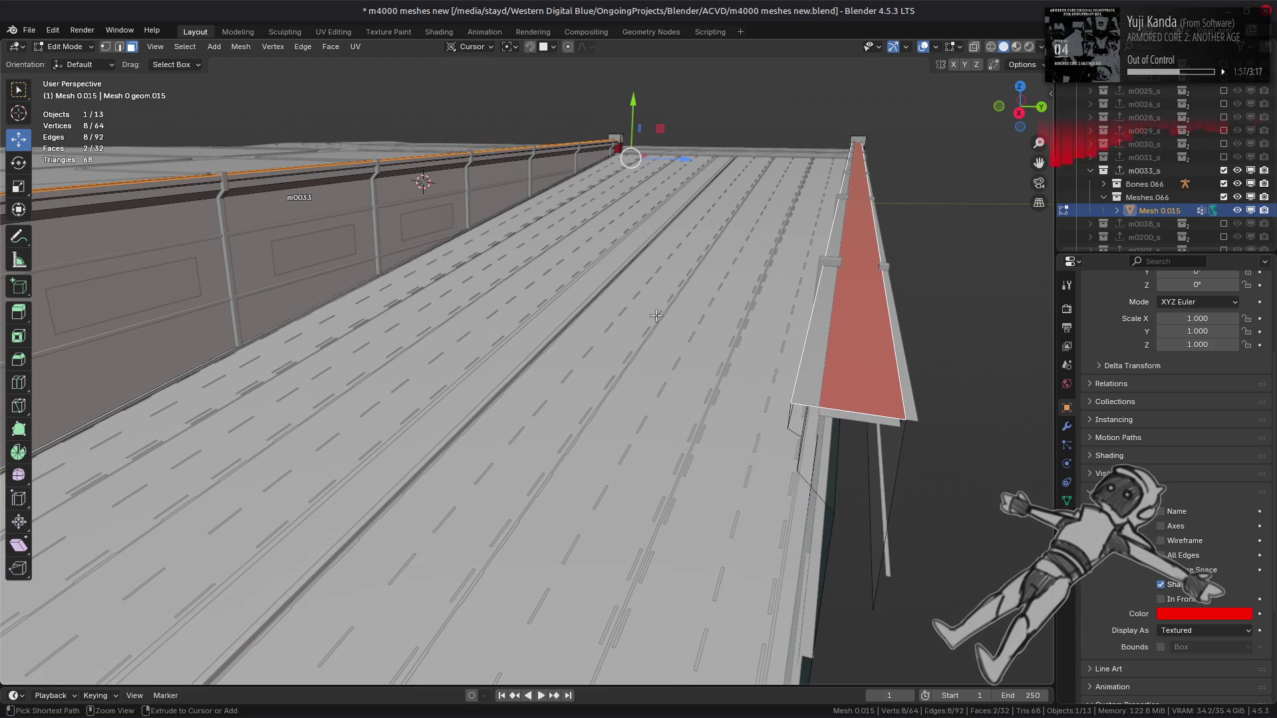
pyautogui.hotkey('ctrl', 'f')
pyautogui.click(656, 318)
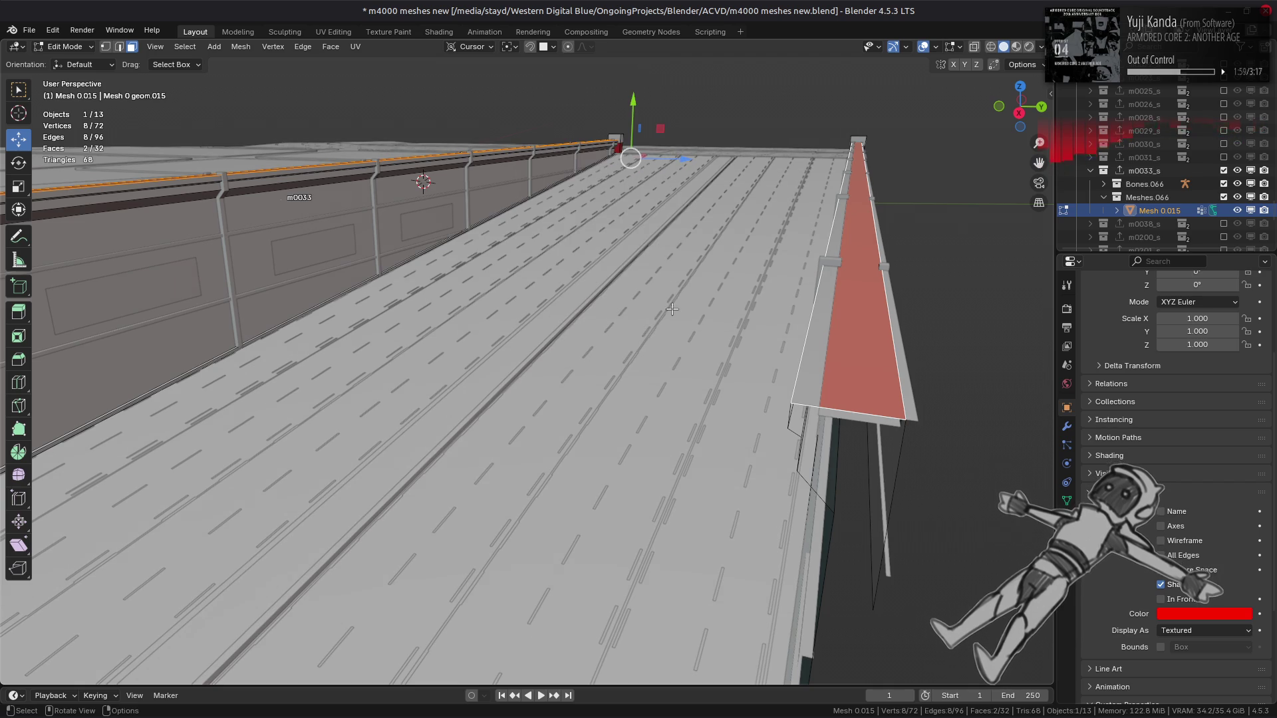
pyautogui.moveTo(633, 110); pyautogui.dragTo(628, 126)
# Flip the red face's normals, frame it in the view and clear the selection
pyautogui.hotkey('ctrl', 'f')
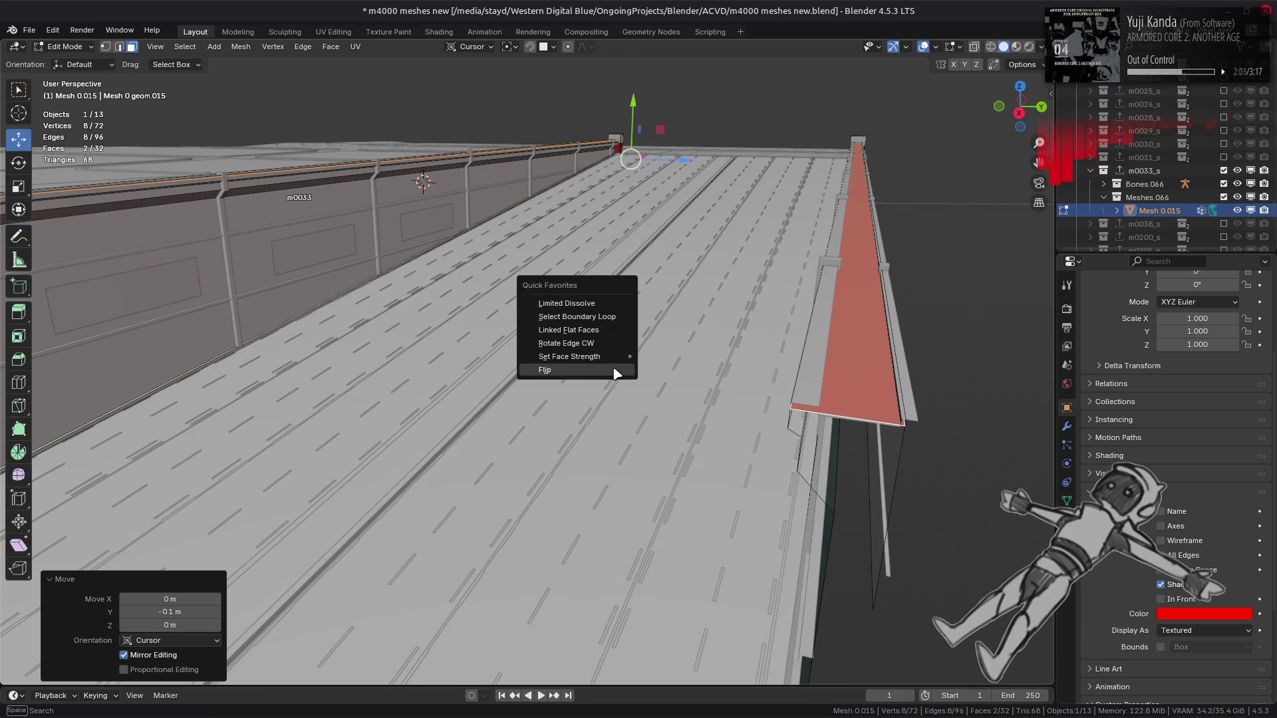
pyautogui.click(614, 364)
pyautogui.press('KP_Decimal')
pyautogui.click(610, 359)
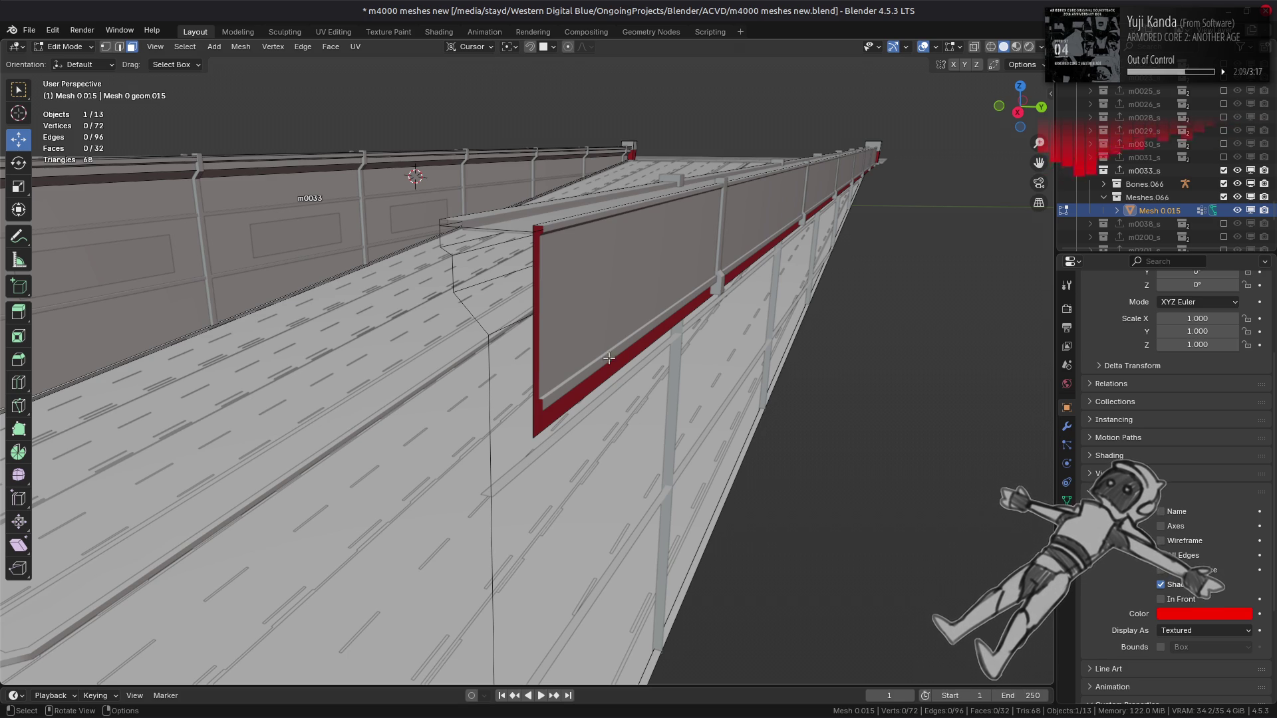
pyautogui.moveTo(605, 343)
pyautogui.mouseDown(button='middle')
pyautogui.moveTo(778, 252)
pyautogui.moveTo(875, 176)
pyautogui.mouseUp(button='middle')
# Shortest-path select the wall's top faces and delete them
pyautogui.press('2')
pyautogui.press('a')
pyautogui.press('3')
pyautogui.click(883, 183)
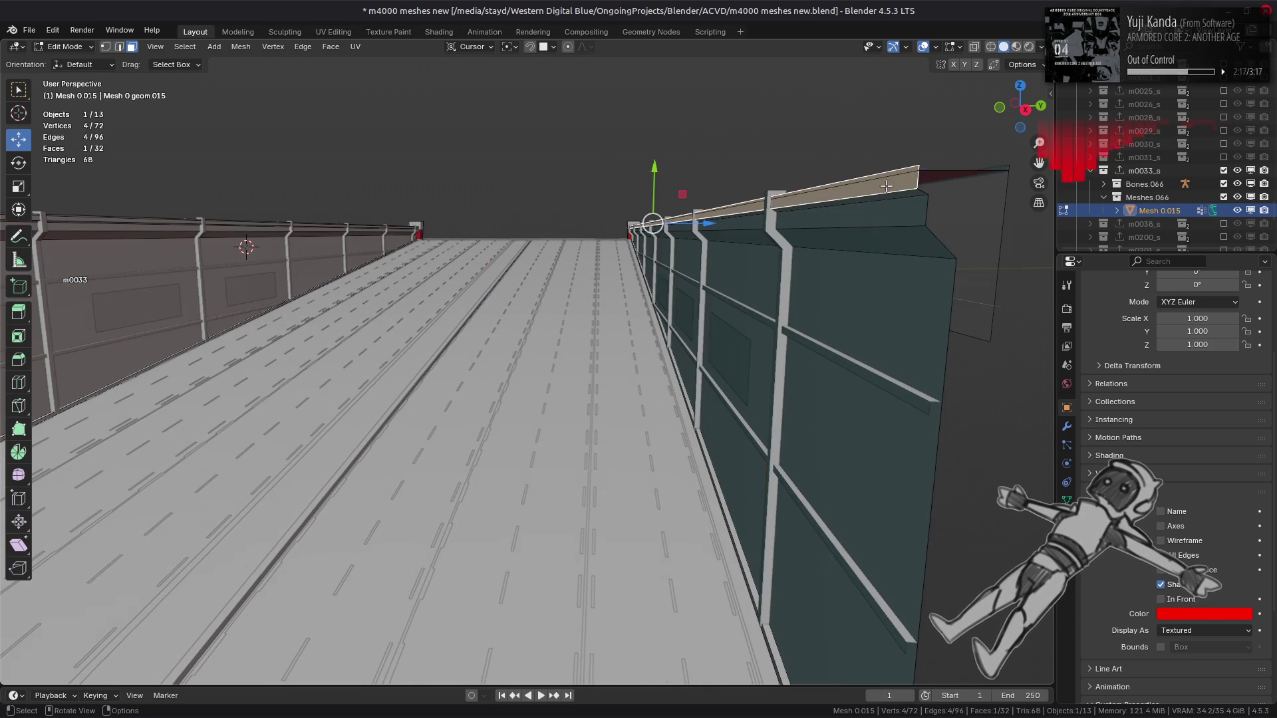
pyautogui.keyDown('ctrl'); pyautogui.click(886, 230); pyautogui.keyUp('ctrl')
pyautogui.hotkey('ctrl', 'f')
pyautogui.click(807, 303)
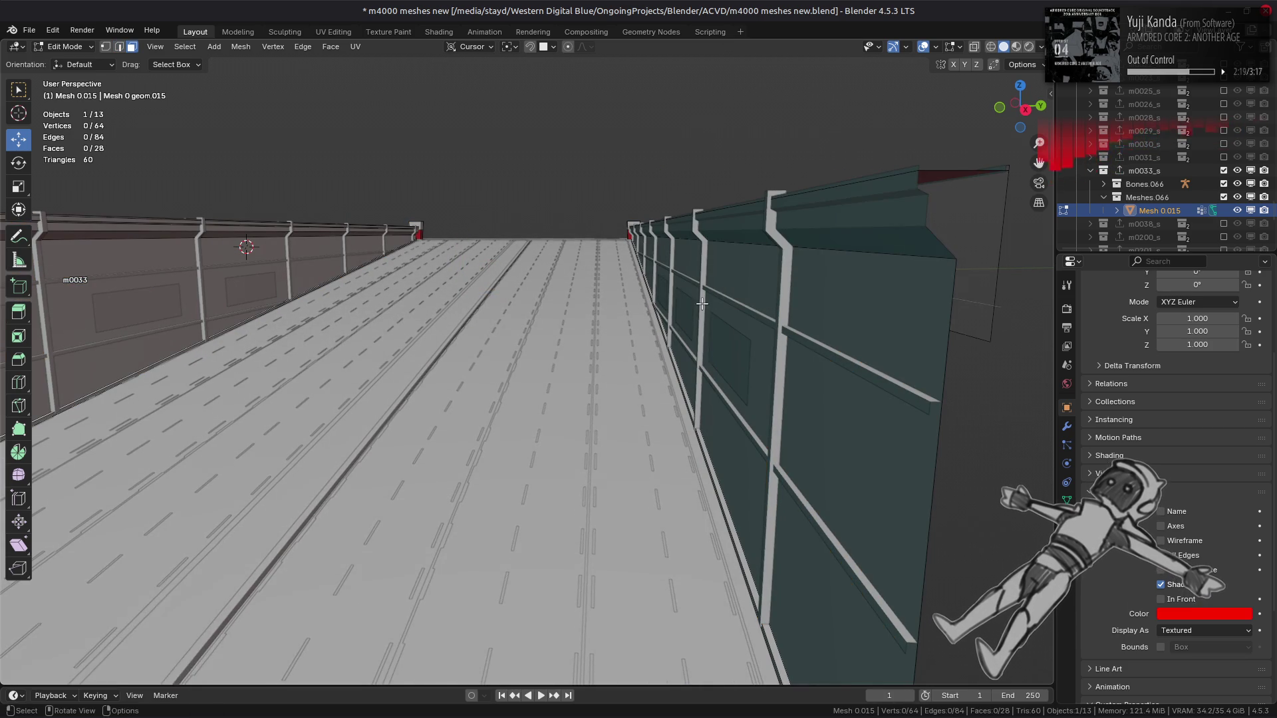
pyautogui.moveTo(702, 303); pyautogui.dragTo(701, 303, button='middle')
# With In Front on, select the top step faces and delete them
pyautogui.click(1180, 600)
pyautogui.moveTo(598, 333); pyautogui.dragTo(548, 301, button='middle')
pyautogui.click(473, 306)
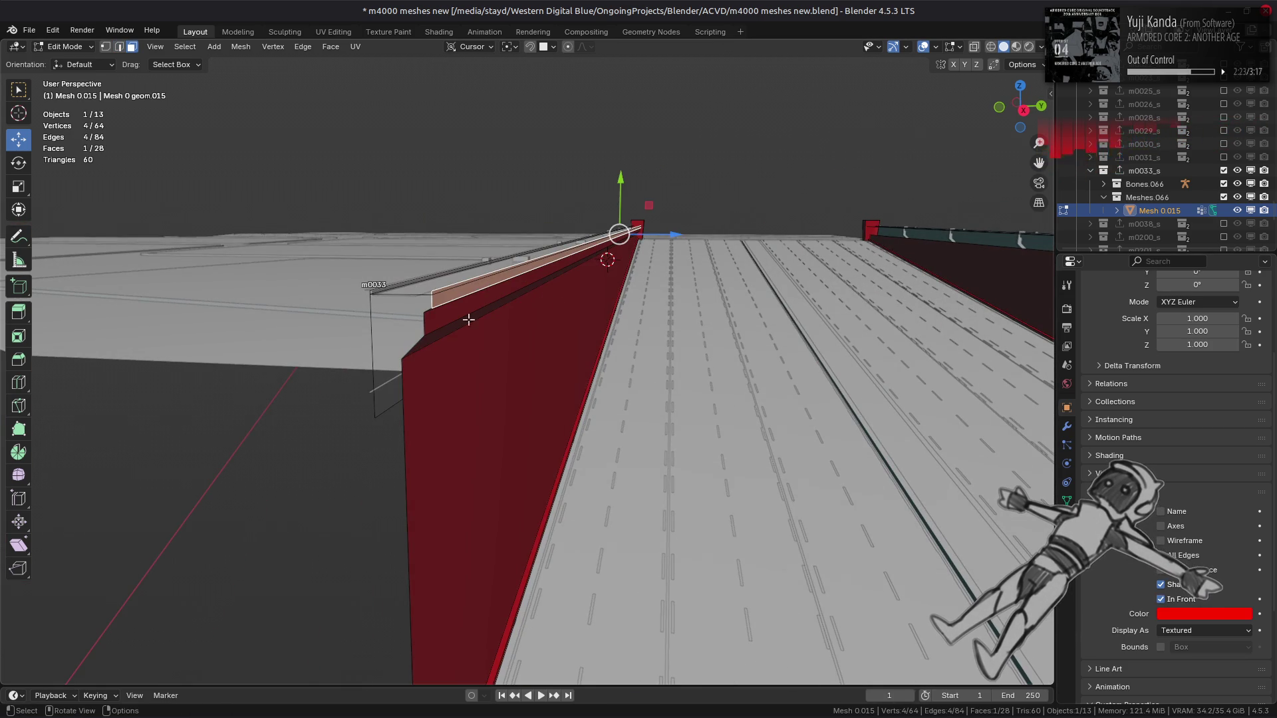
pyautogui.keyDown('ctrl'); pyautogui.click(442, 328); pyautogui.keyUp('ctrl')
pyautogui.hotkey('ctrl', 'f')
pyautogui.click(710, 353)
# Move the first wall's top edge 1.663 m along Y
pyautogui.press('2')
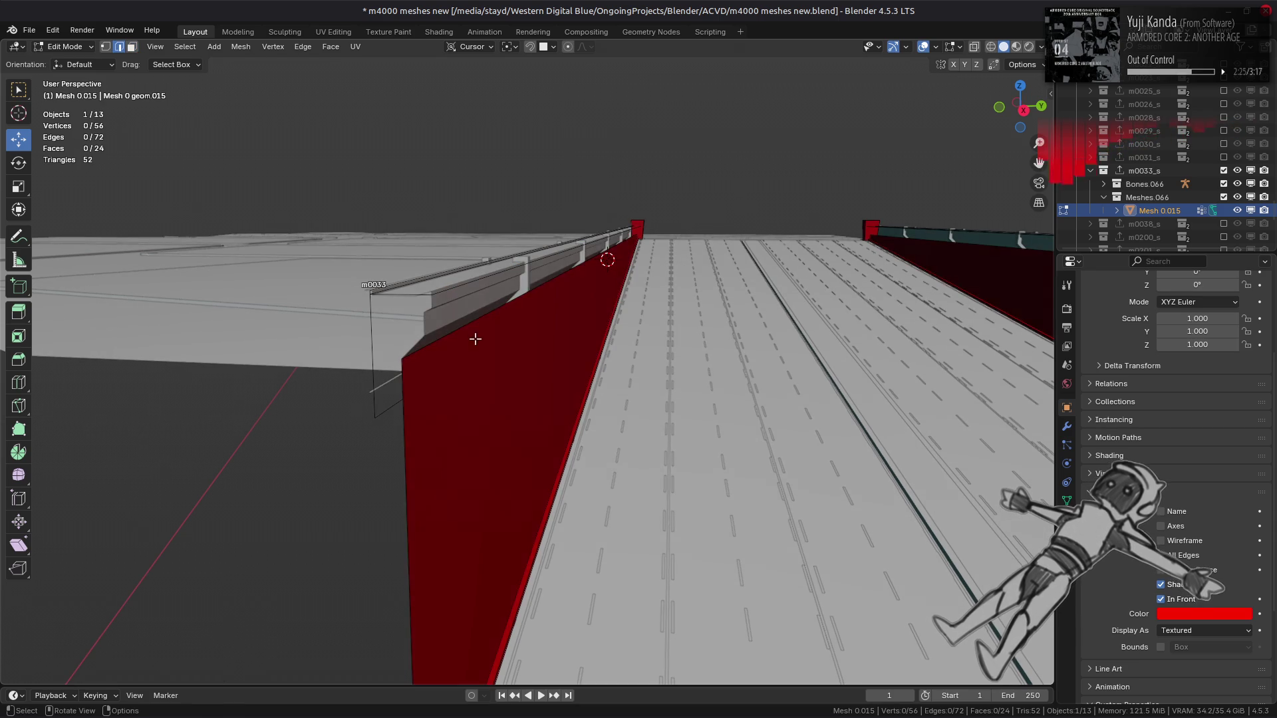
pyautogui.moveTo(542, 259); pyautogui.dragTo(558, 301, button='middle')
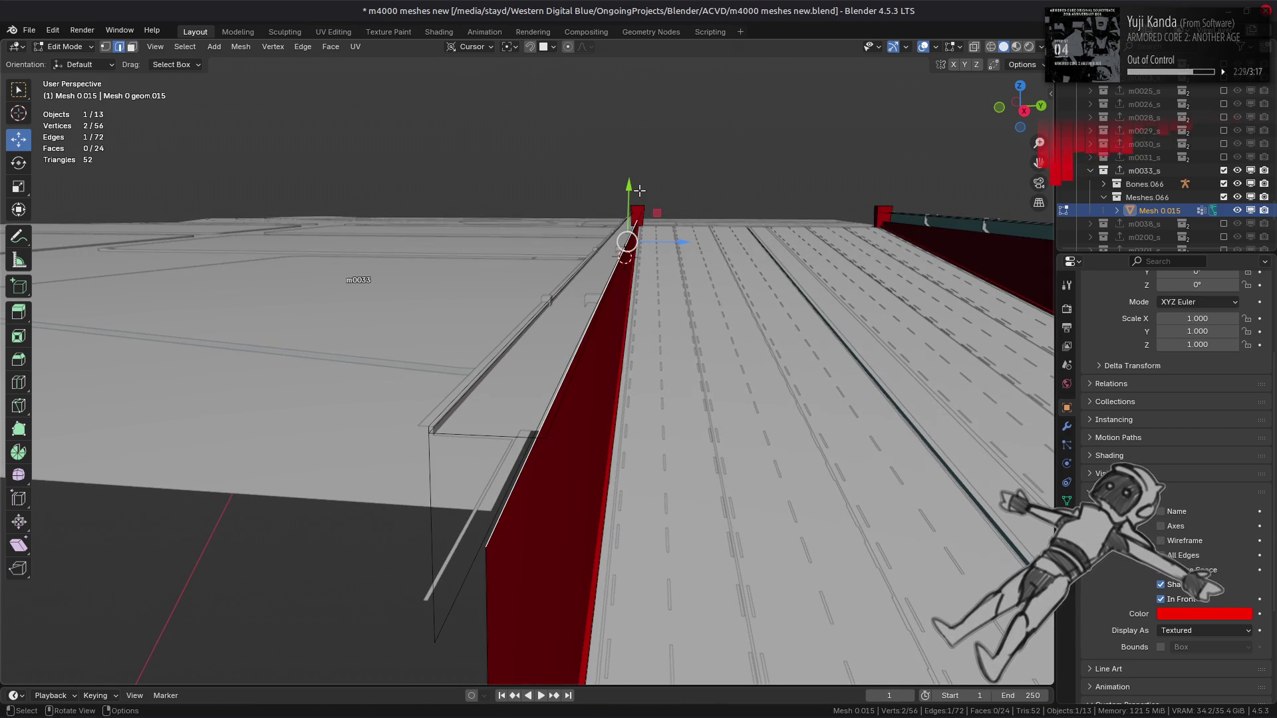
pyautogui.press('g')
pyautogui.click(529, 349)
pyautogui.moveTo(528, 349); pyautogui.dragTo(525, 347, button='middle')
# Raise the other wall's top 1.663 m along Y, toggling In Front to see the railing panels
pyautogui.click(1161, 600)
pyautogui.moveTo(733, 374)
pyautogui.mouseDown(button='middle')
pyautogui.moveTo(593, 348)
pyautogui.moveTo(638, 339)
pyautogui.mouseUp(button='middle')
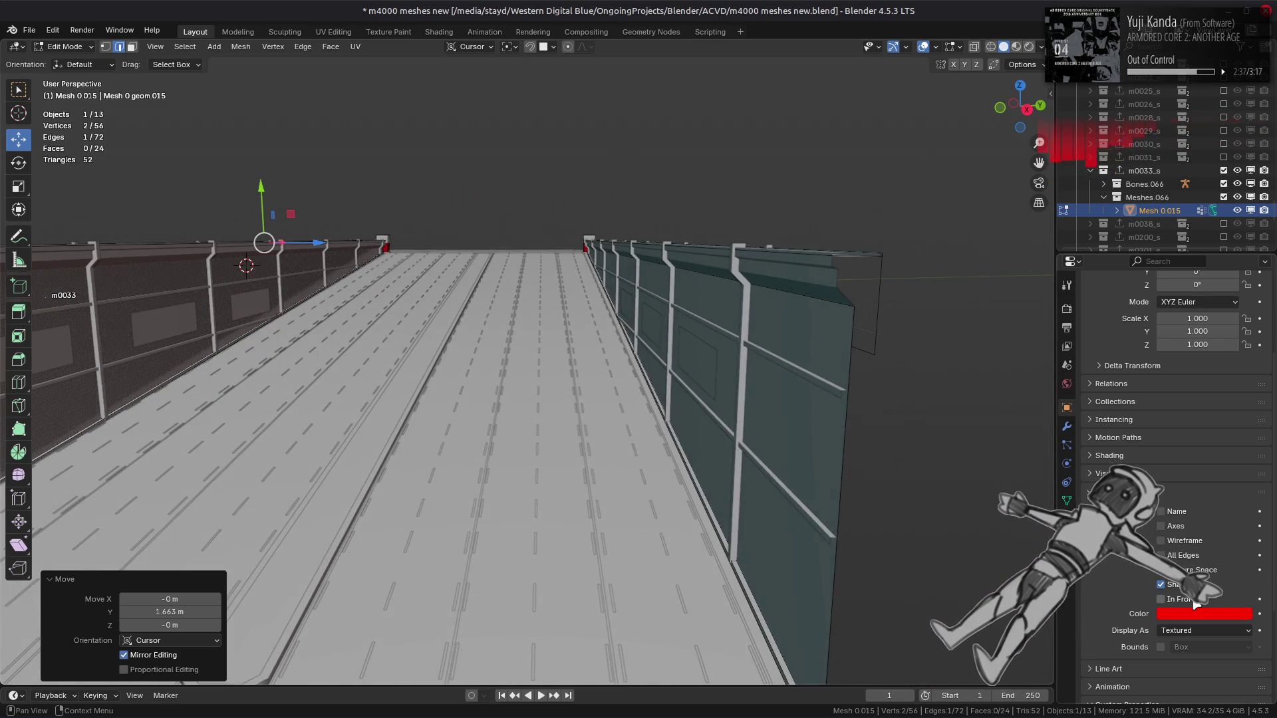
pyautogui.click(1161, 599)
pyautogui.click(1161, 599)
pyautogui.moveTo(732, 292); pyautogui.dragTo(645, 205, button='middle')
pyautogui.moveTo(645, 204); pyautogui.dragTo(861, 339)
pyautogui.moveTo(860, 340)
pyautogui.mouseDown(button='middle')
pyautogui.moveTo(735, 360)
pyautogui.moveTo(598, 359)
pyautogui.mouseUp(button='middle')
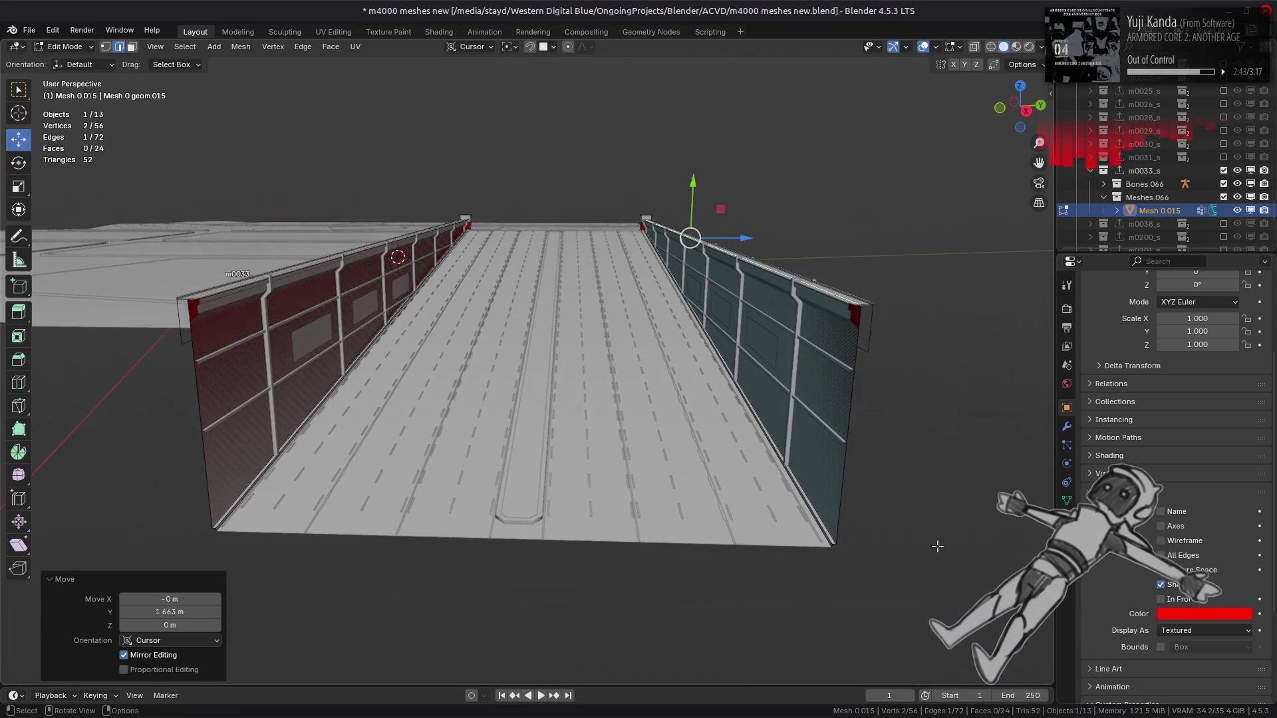
# Raise the right wall face 0.2887 m along Z, then select the wall's thin bottom face
pyautogui.click(1191, 600)
pyautogui.scroll(4, 884, 482)
pyautogui.moveTo(880, 479)
pyautogui.mouseDown(button='middle')
pyautogui.moveTo(828, 437)
pyautogui.moveTo(766, 434)
pyautogui.mouseUp(button='middle')
pyautogui.press('3')
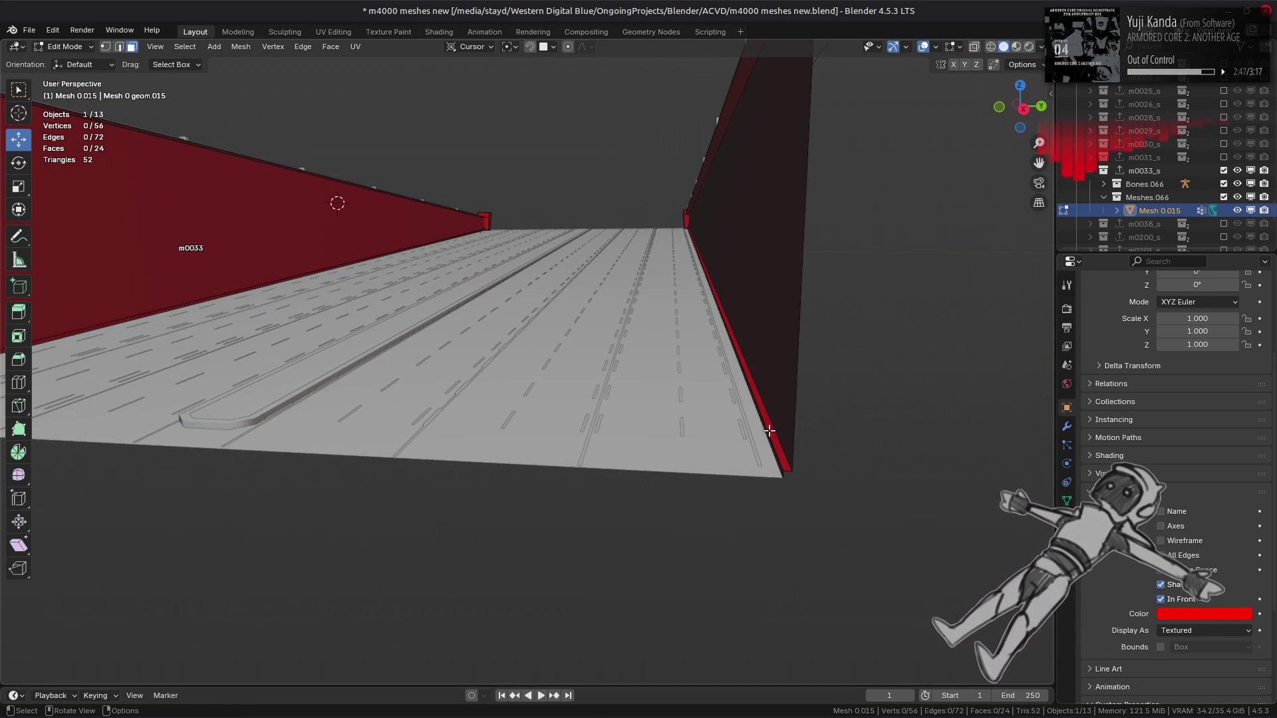
pyautogui.click(766, 436)
pyautogui.moveTo(758, 260); pyautogui.dragTo(772, 288)
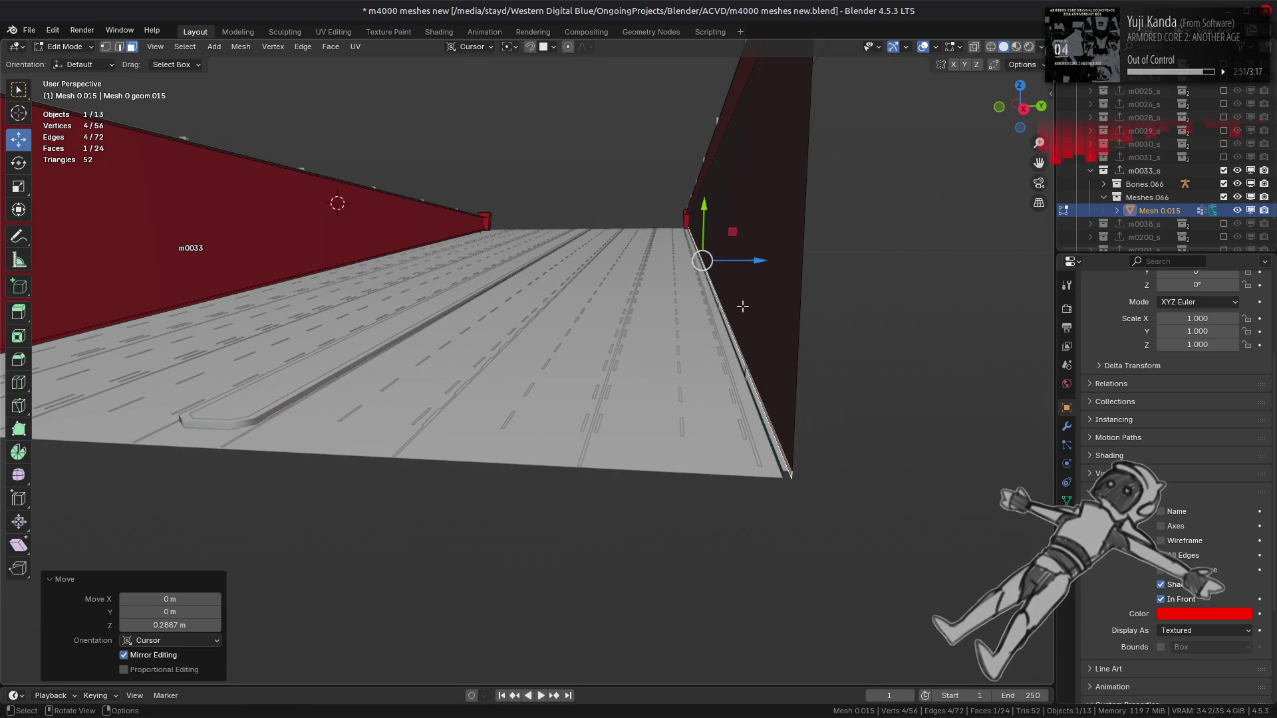
pyautogui.moveTo(708, 300)
pyautogui.mouseDown(button='middle')
pyautogui.moveTo(578, 350)
pyautogui.moveTo(554, 347)
pyautogui.mouseUp(button='middle')
pyautogui.click(433, 311)
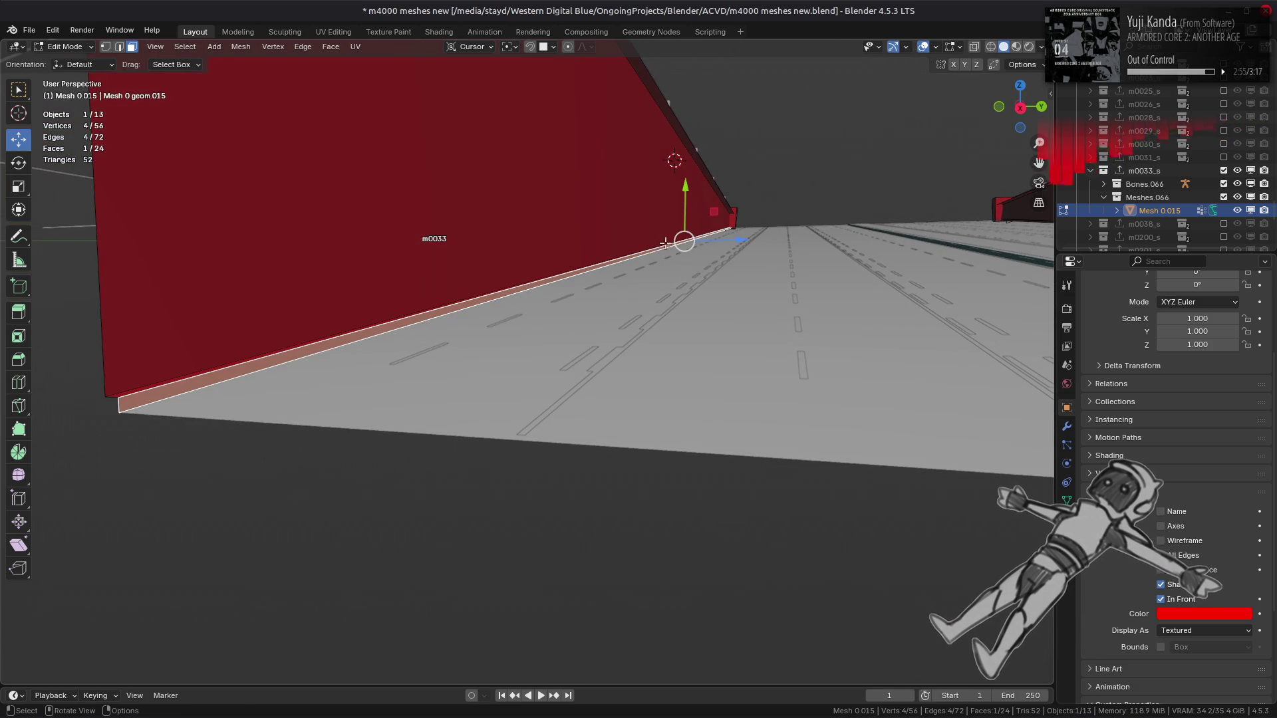
# Lower the bottom face 0.2887 m along Z
pyautogui.press('g')
pyautogui.press('z')
pyautogui.click(577, 233)
pyautogui.moveTo(535, 279)
pyautogui.mouseDown(button='middle')
pyautogui.moveTo(578, 358)
pyautogui.moveTo(747, 322)
pyautogui.moveTo(898, 321)
pyautogui.mouseUp(button='middle')
# Select both wall faces, grow the selection and merge overlapping vertices by distance
pyautogui.click(930, 327)
pyautogui.click(443, 277)
pyautogui.keyDown('shift'); pyautogui.click(955, 302); pyautogui.keyUp('shift')
pyautogui.press('ctrl+KP_Add')
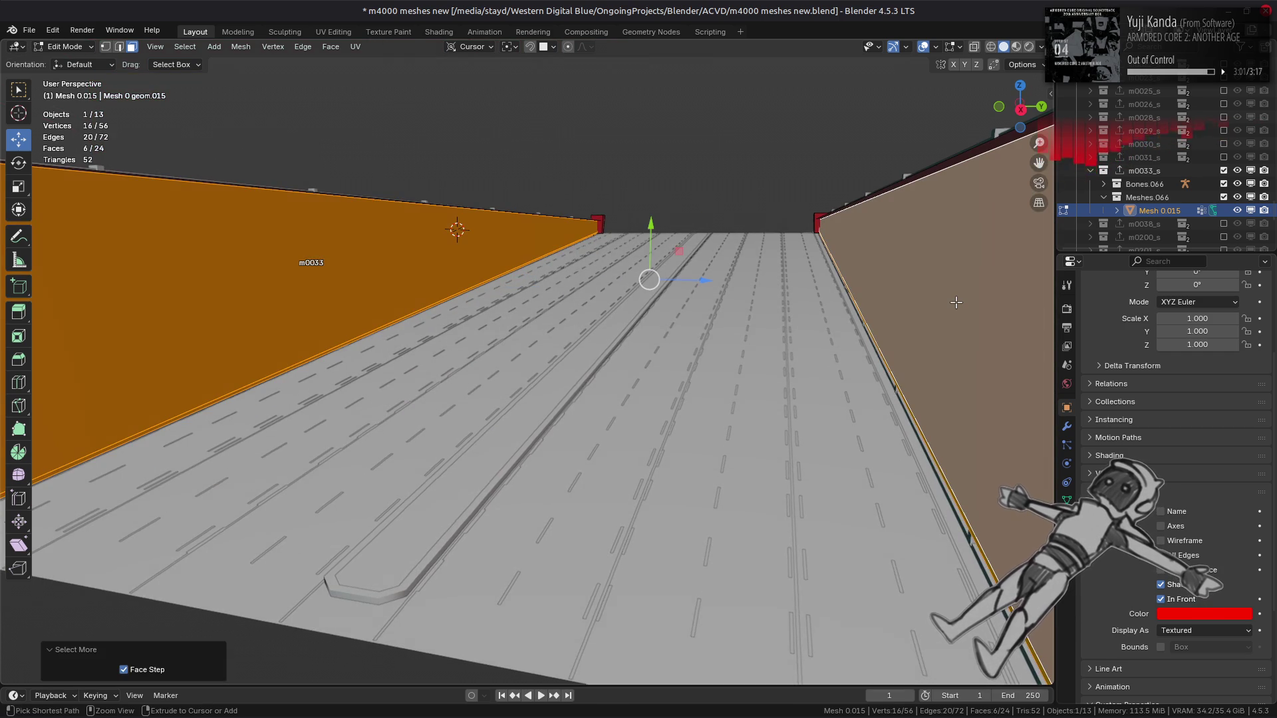
pyautogui.scroll(-4, 475, 142)
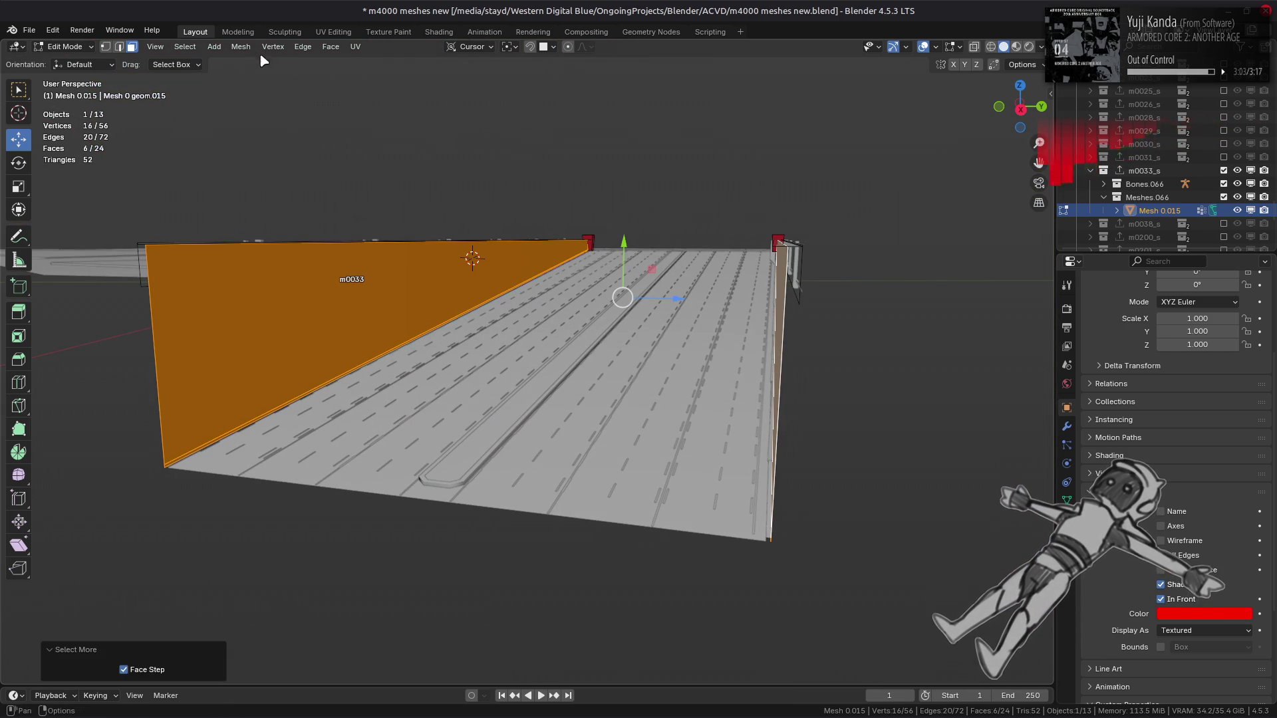
pyautogui.click(241, 47)
pyautogui.press('1')
pyautogui.hotkey('ctrl', 'v')
pyautogui.moveTo(409, 593)
pyautogui.click(466, 644)
pyautogui.moveTo(464, 519); pyautogui.dragTo(466, 459, button='middle')
# Apply Limited Dissolve to remove redundant edges across the flat walls
pyautogui.press('3')
pyautogui.click(240, 46)
pyautogui.moveTo(312, 357)
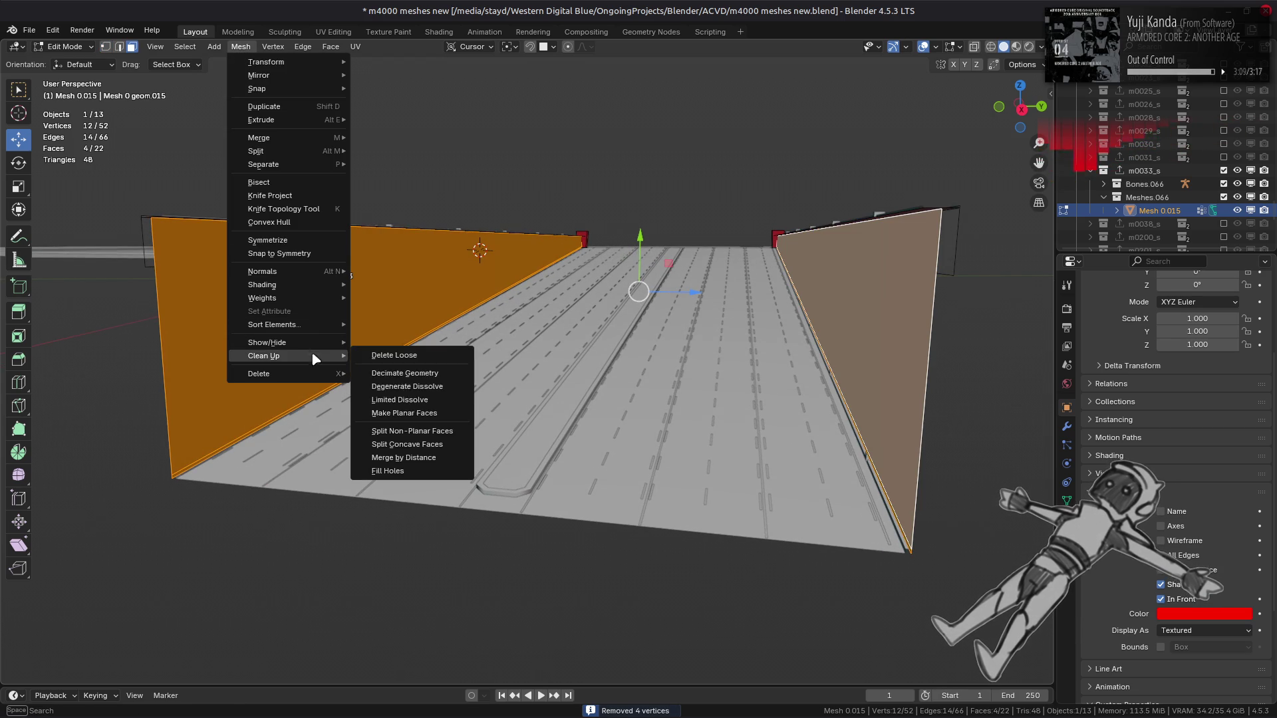
pyautogui.click(405, 400)
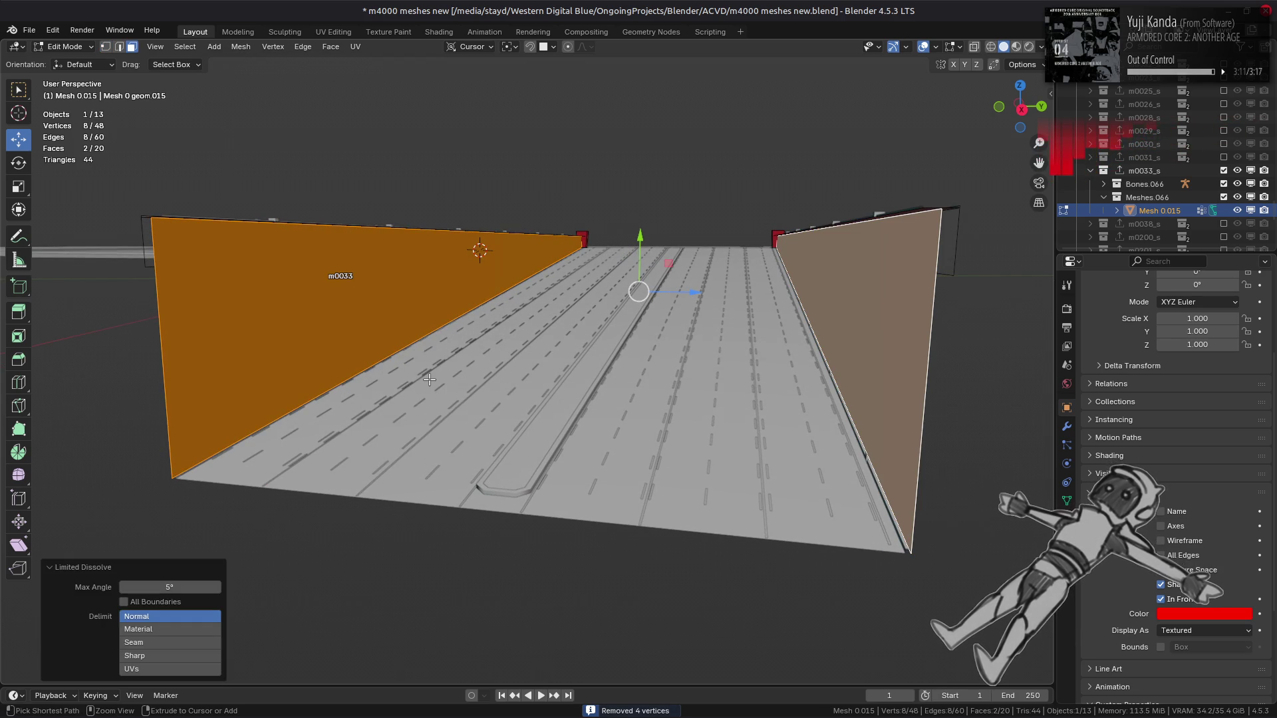
pyautogui.hotkey('ctrl', 'z')
pyautogui.hotkey('ctrl', 'shift', 'z')
pyautogui.moveTo(500, 359); pyautogui.dragTo(345, 324, button='middle')
# Lower the wall's bottom edge 0.5 m along Y toward the deck
pyautogui.press('2')
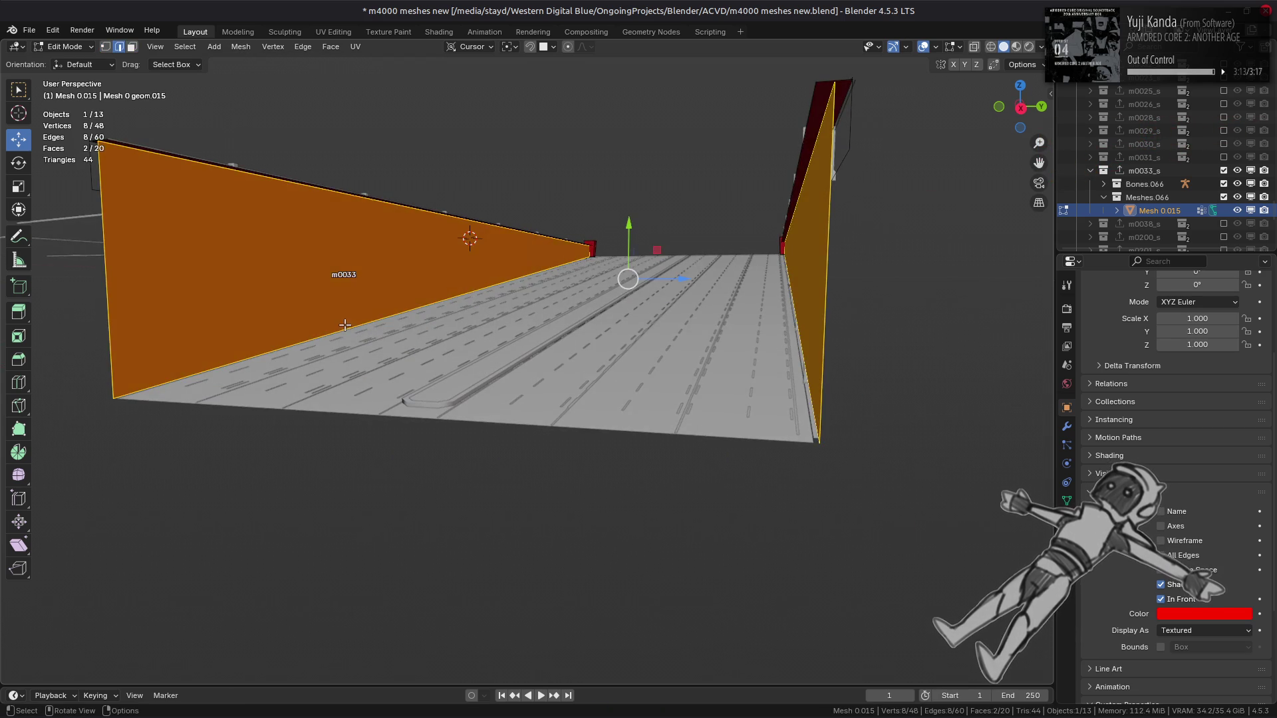
pyautogui.click(345, 325)
pyautogui.moveTo(629, 232)
pyautogui.mouseDown()
pyautogui.moveTo(528, 339)
pyautogui.moveTo(571, 250)
pyautogui.mouseUp()
pyautogui.moveTo(572, 250)
pyautogui.mouseDown(button='middle')
pyautogui.moveTo(656, 292)
pyautogui.moveTo(694, 286)
pyautogui.moveTo(432, 299)
pyautogui.moveTo(511, 336)
pyautogui.moveTo(521, 316)
pyautogui.moveTo(538, 337)
pyautogui.moveTo(568, 322)
pyautogui.moveTo(496, 342)
pyautogui.moveTo(553, 368)
pyautogui.moveTo(644, 347)
pyautogui.mouseUp(button='middle')
pyautogui.hotkey('alt', 'a')
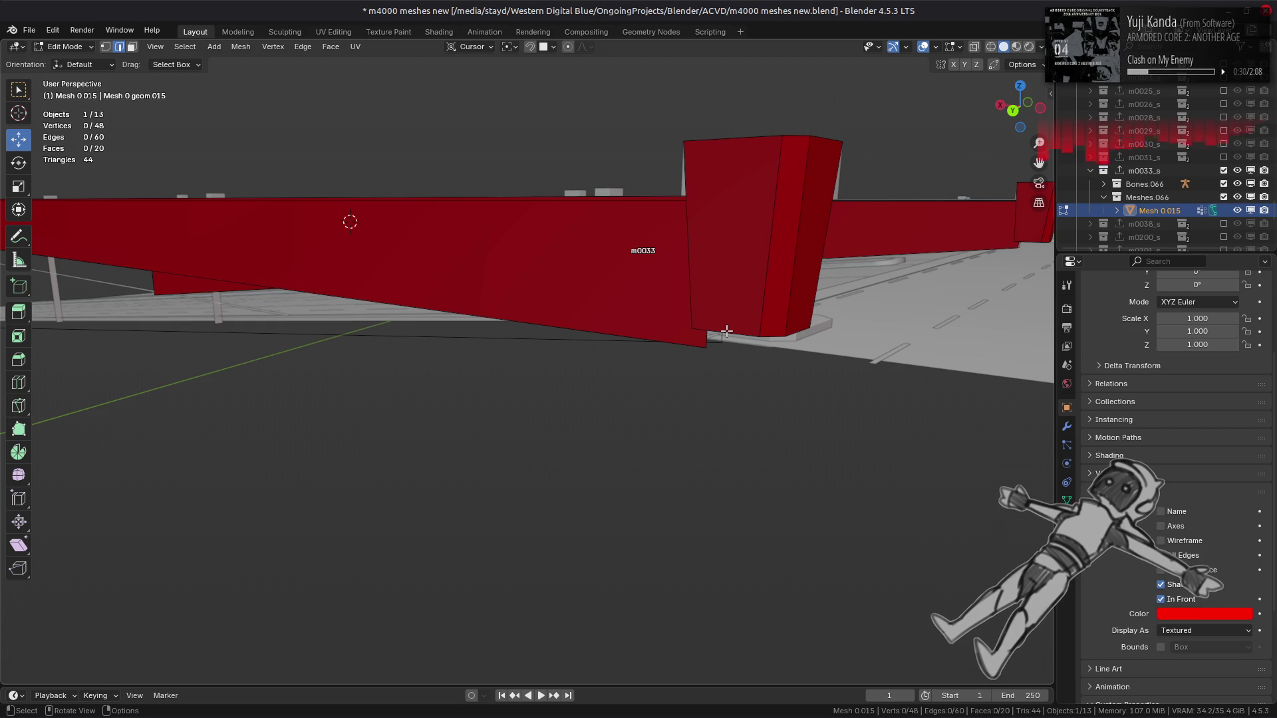
pyautogui.keyDown('alt'); pyautogui.click(726, 330); pyautogui.keyUp('alt')
pyautogui.moveTo(726, 330); pyautogui.dragTo(838, 318, button='middle')
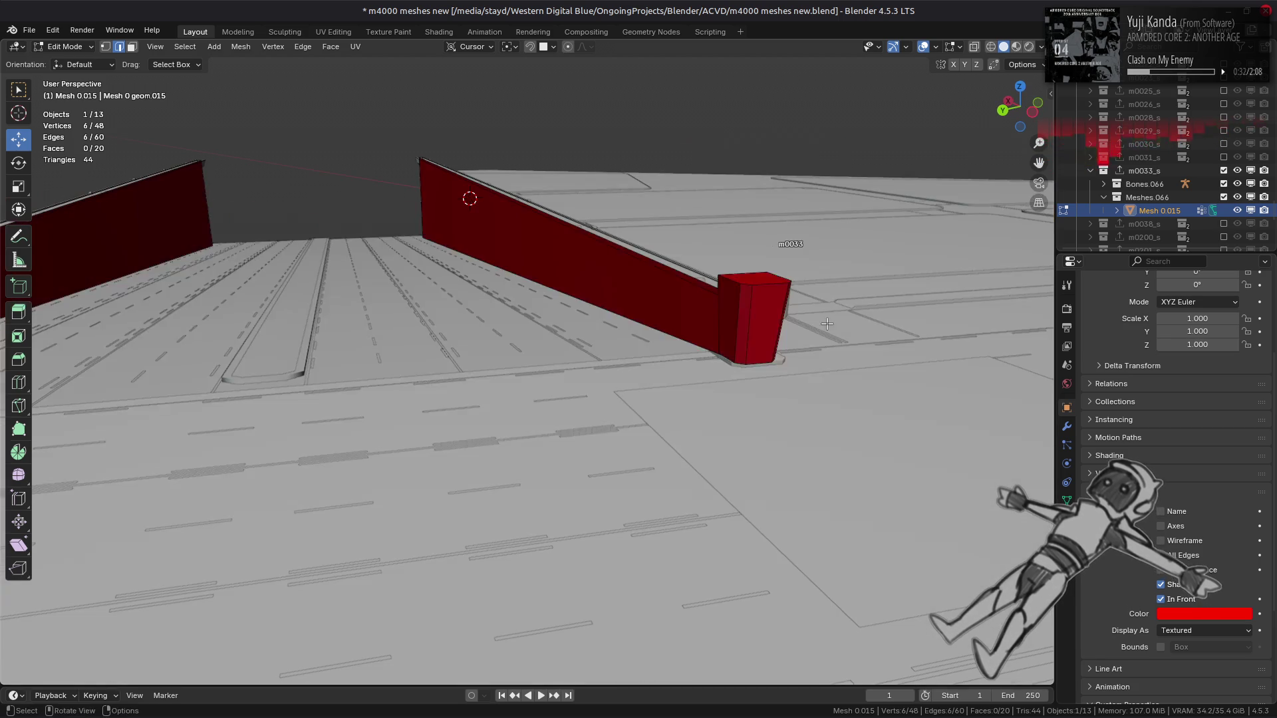
# Add the second post edge loop and shift both loops 0.1927 m along Y
pyautogui.keyDown('alt'); pyautogui.keyDown('shift'); pyautogui.click(758, 363); pyautogui.keyUp('shift'); pyautogui.keyUp('alt')
pyautogui.moveTo(371, 395); pyautogui.dragTo(423, 387, button='middle')
pyautogui.moveTo(916, 239); pyautogui.dragTo(605, 390)
pyautogui.moveTo(614, 384); pyautogui.dragTo(635, 380, button='middle')
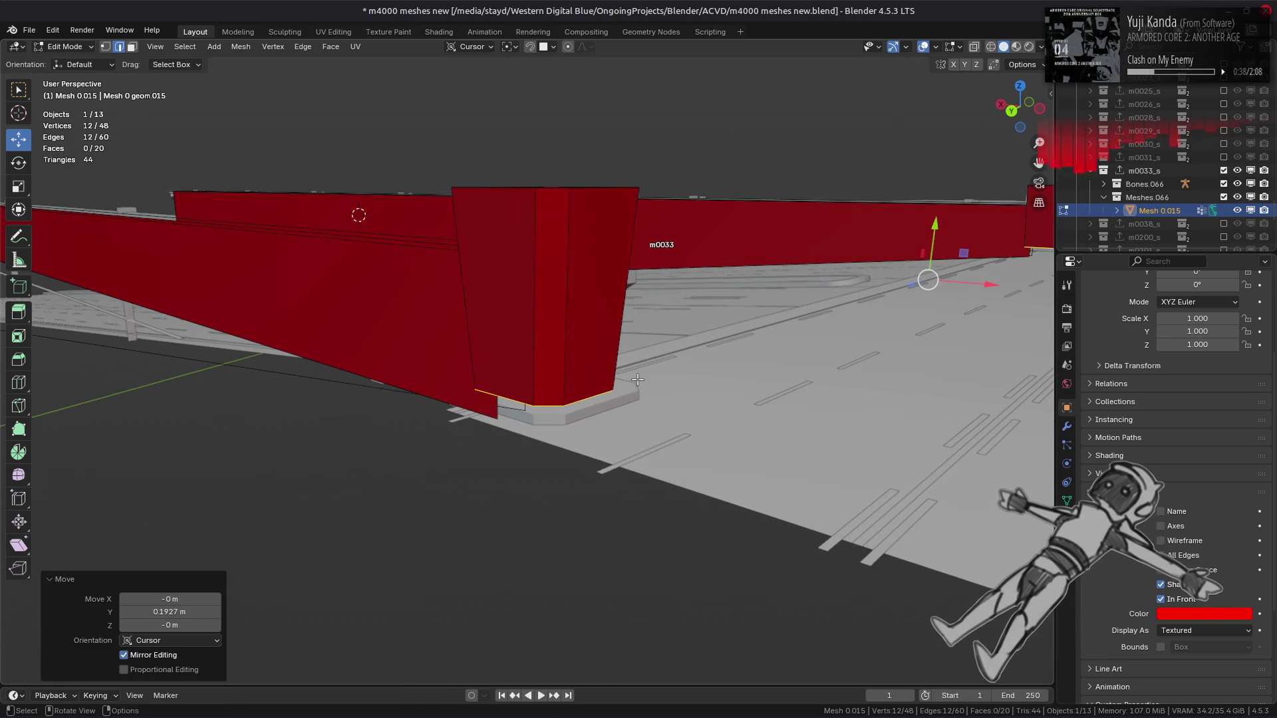
# Edge-slide the posts' bottom edge loops up to factor -0.184
pyautogui.rightClick(625, 383)
pyautogui.moveTo(601, 169); pyautogui.dragTo(606, 169, button='middle')
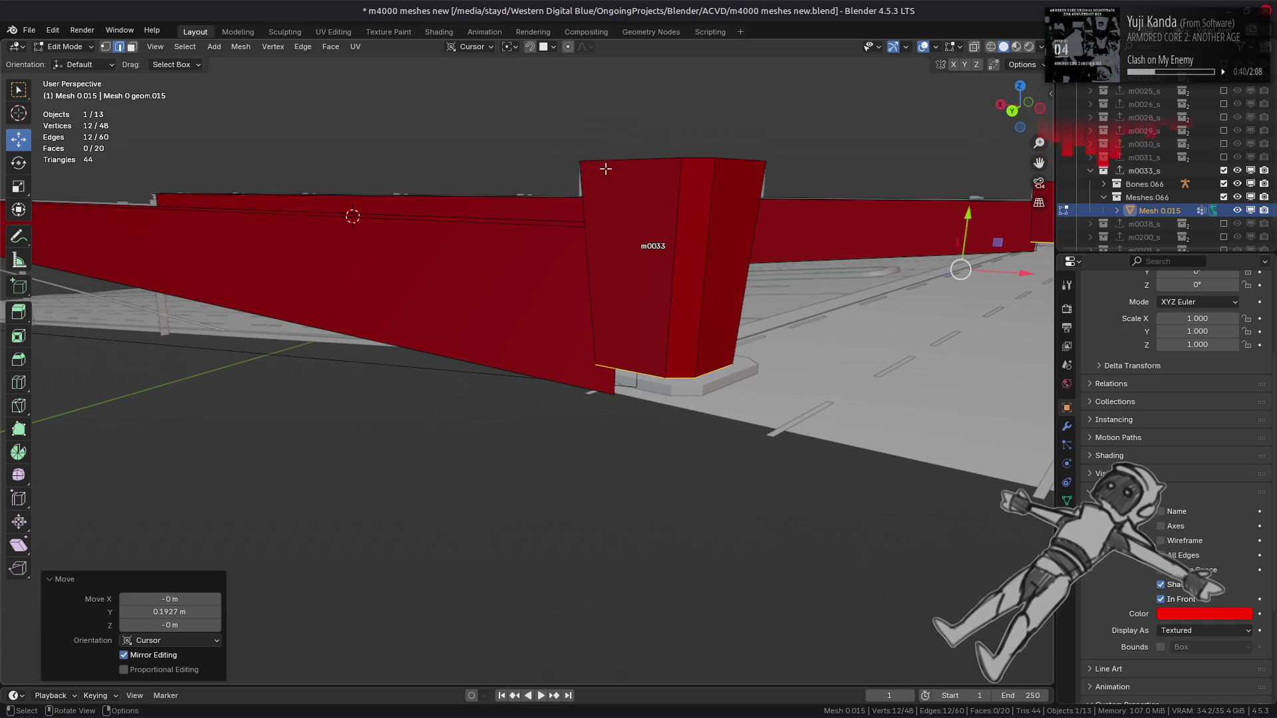
pyautogui.click(544, 48)
pyautogui.click(533, 155)
pyautogui.rightClick(644, 366)
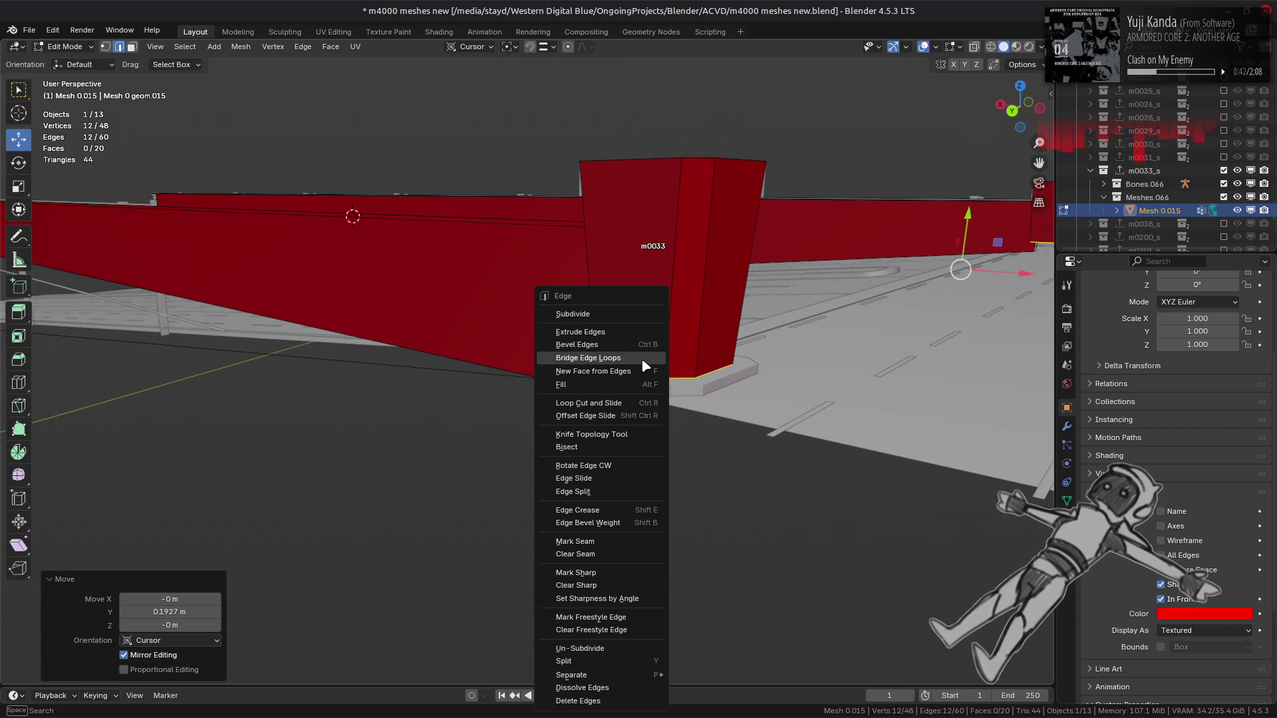
pyautogui.click(573, 478)
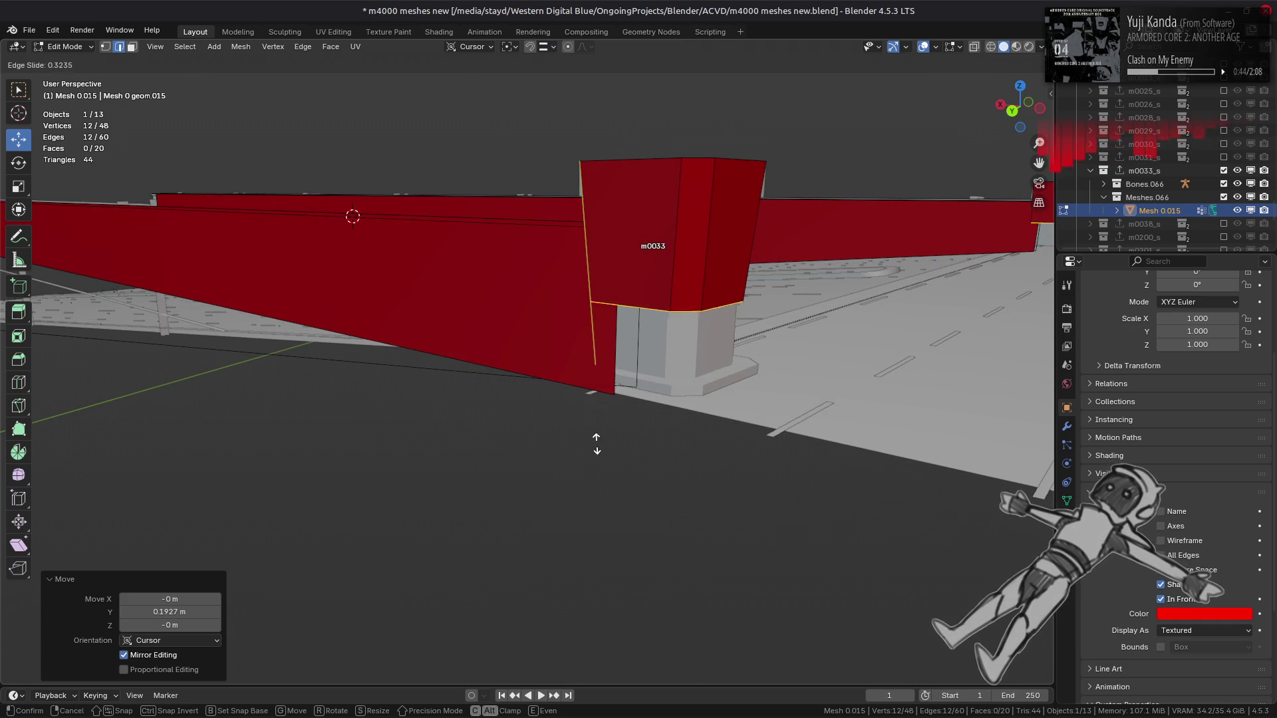
pyautogui.click(558, 379)
# Clear the selection and return to a perspective view of the posts
pyautogui.moveTo(559, 379); pyautogui.dragTo(616, 365, button='middle')
pyautogui.keyDown('shift'); pyautogui.moveTo(749, 357); pyautogui.dragTo(428, 414, button='middle'); pyautogui.keyUp('shift')
pyautogui.scroll(6, 546, 326)
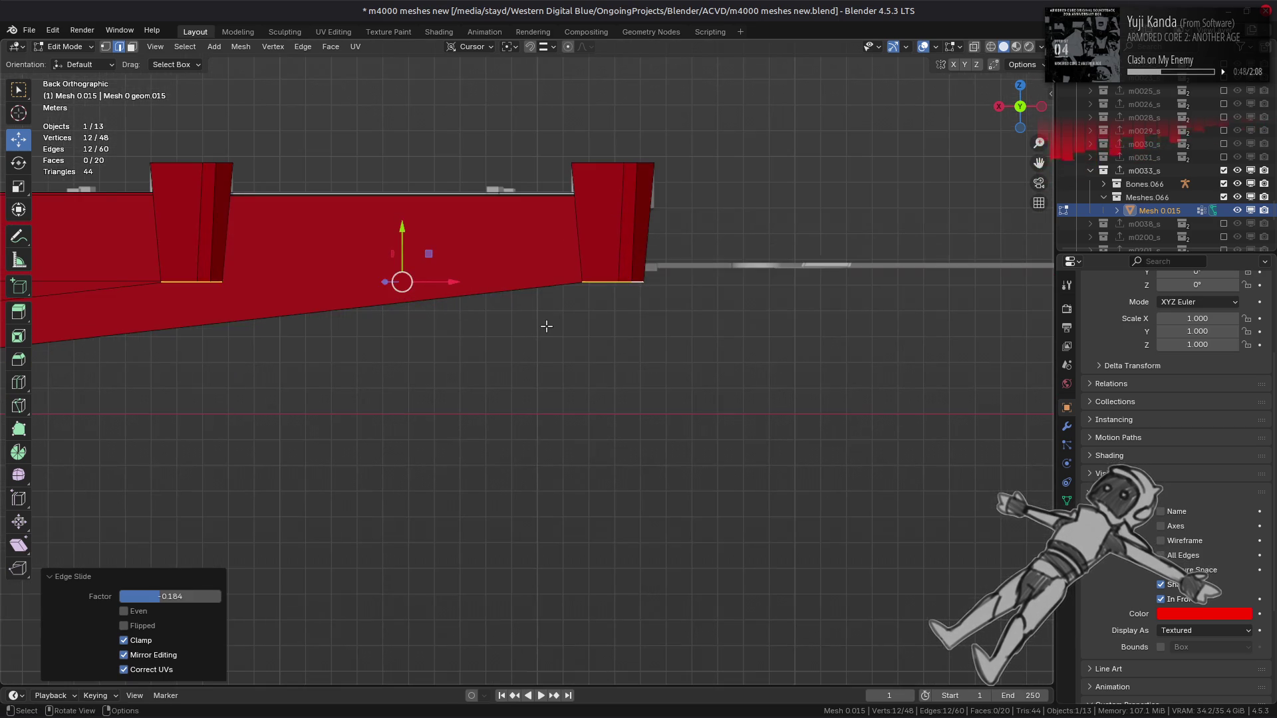
pyautogui.click(560, 320)
pyautogui.moveTo(561, 319)
pyautogui.mouseDown(button='middle')
pyautogui.moveTo(621, 342)
pyautogui.moveTo(456, 340)
pyautogui.moveTo(691, 285)
pyautogui.mouseUp(button='middle')
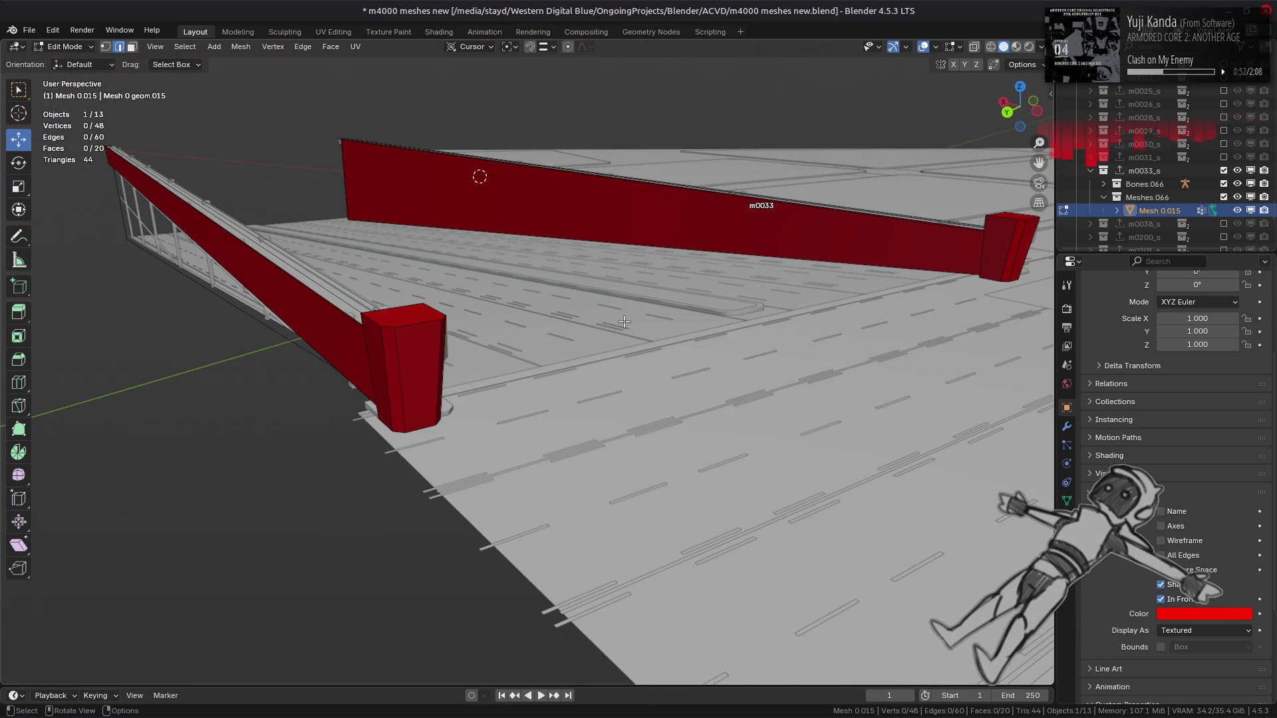
# Select both whole red post blocks and shrink them inward by 0.1 m with Alt+S
pyautogui.press('3')
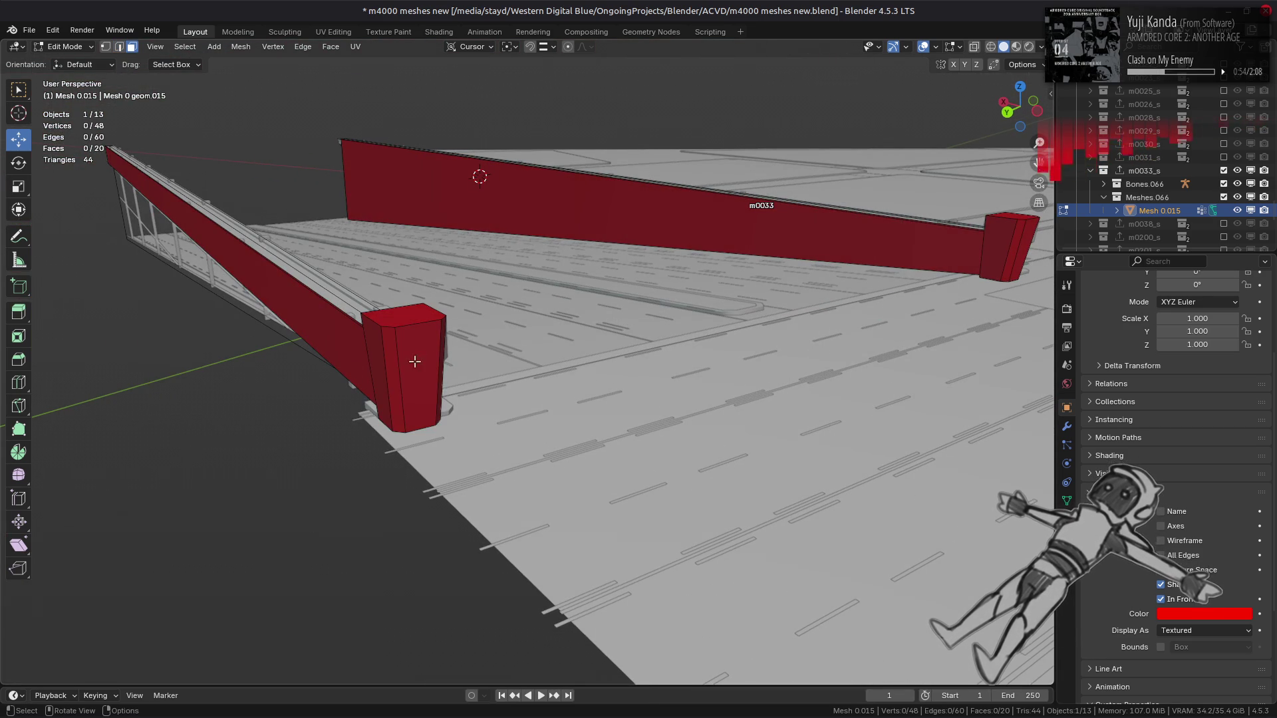
pyautogui.click(416, 359)
pyautogui.keyDown('shift'); pyautogui.click(1002, 242); pyautogui.keyUp('shift')
pyautogui.hotkey('ctrl', 'l')
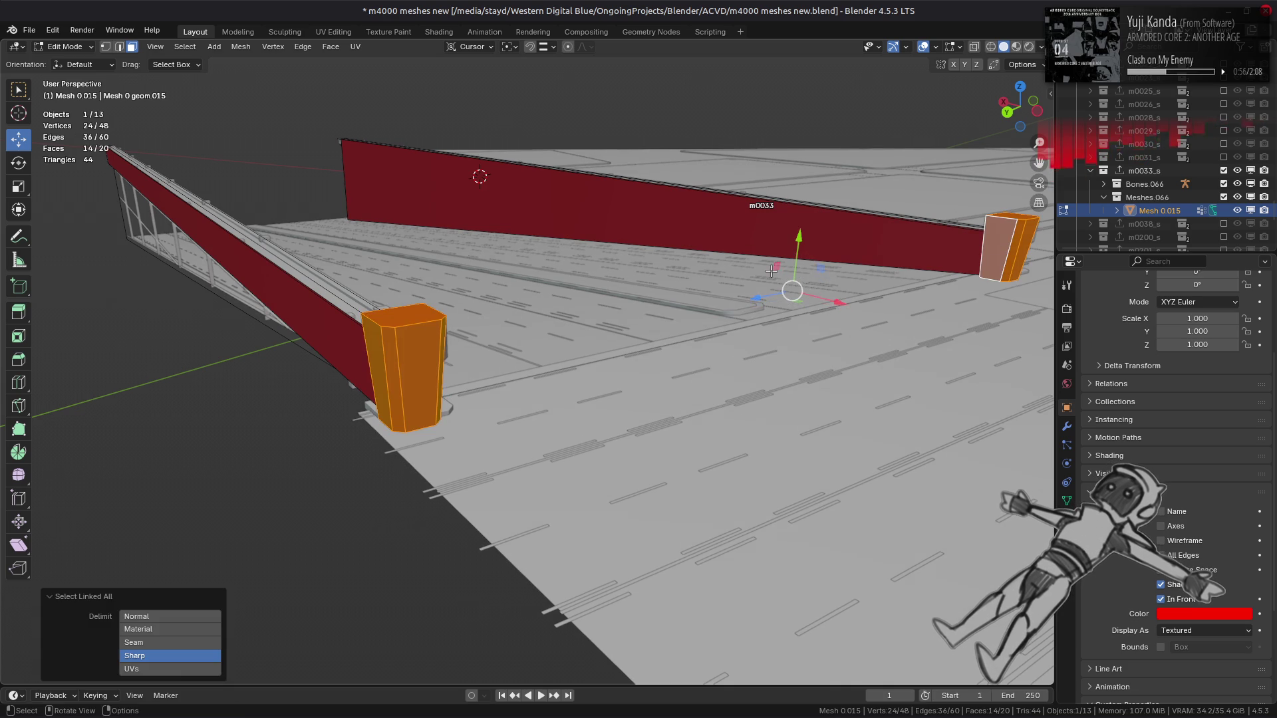
pyautogui.hotkey('alt', 's')
pyautogui.write('-0.1')
pyautogui.write('-')
pyautogui.press('Return')
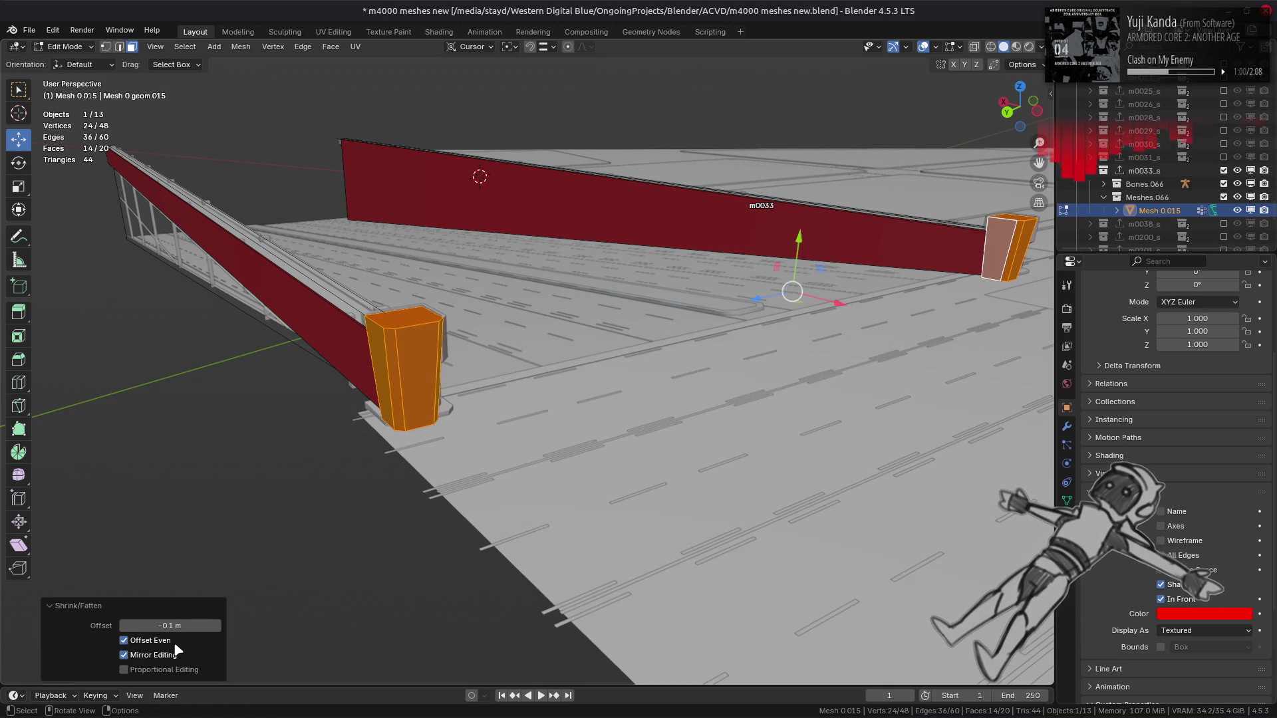
# Return to Object Mode and deselect all objects
pyautogui.moveTo(519, 433)
pyautogui.mouseDown(button='middle')
pyautogui.moveTo(466, 412)
pyautogui.moveTo(401, 444)
pyautogui.moveTo(323, 511)
pyautogui.mouseUp(button='middle')
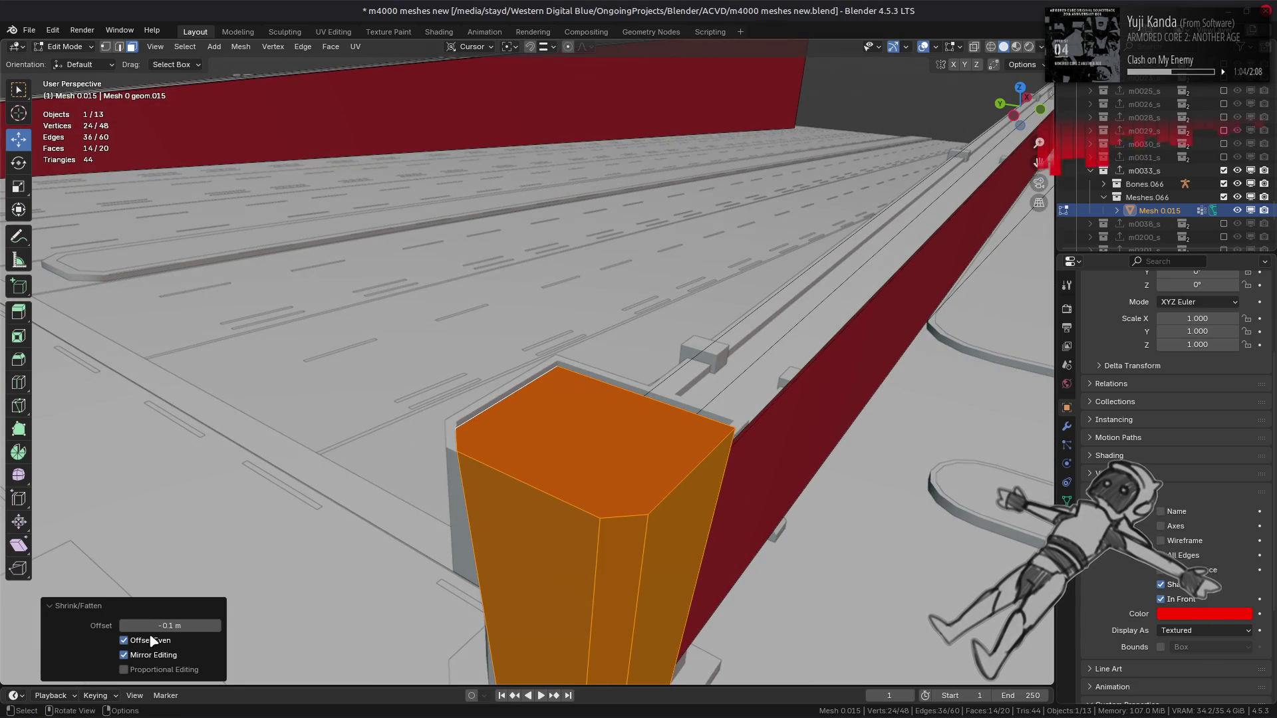
pyautogui.scroll(-4, 495, 453)
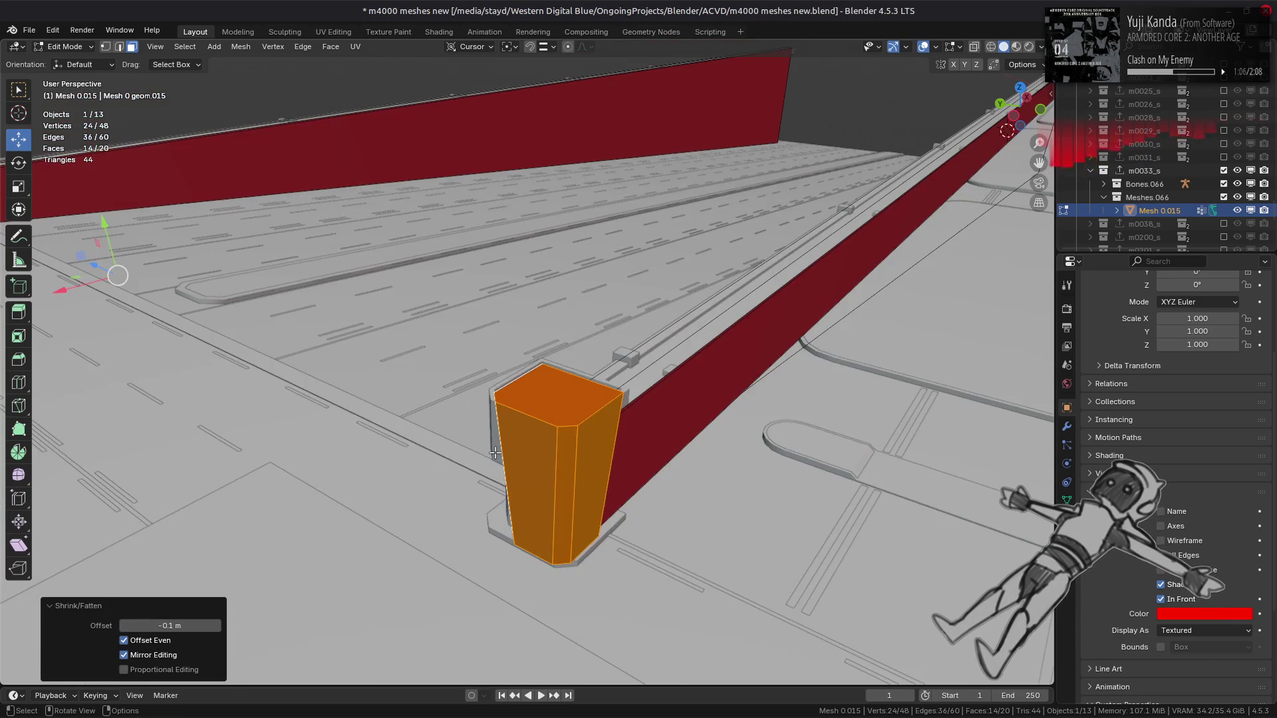
pyautogui.press('Tab')
pyautogui.hotkey('alt', 'a')
pyautogui.moveTo(495, 453)
pyautogui.mouseDown(button='middle')
pyautogui.moveTo(532, 407)
pyautogui.moveTo(525, 385)
pyautogui.moveTo(604, 391)
pyautogui.mouseUp(button='middle')
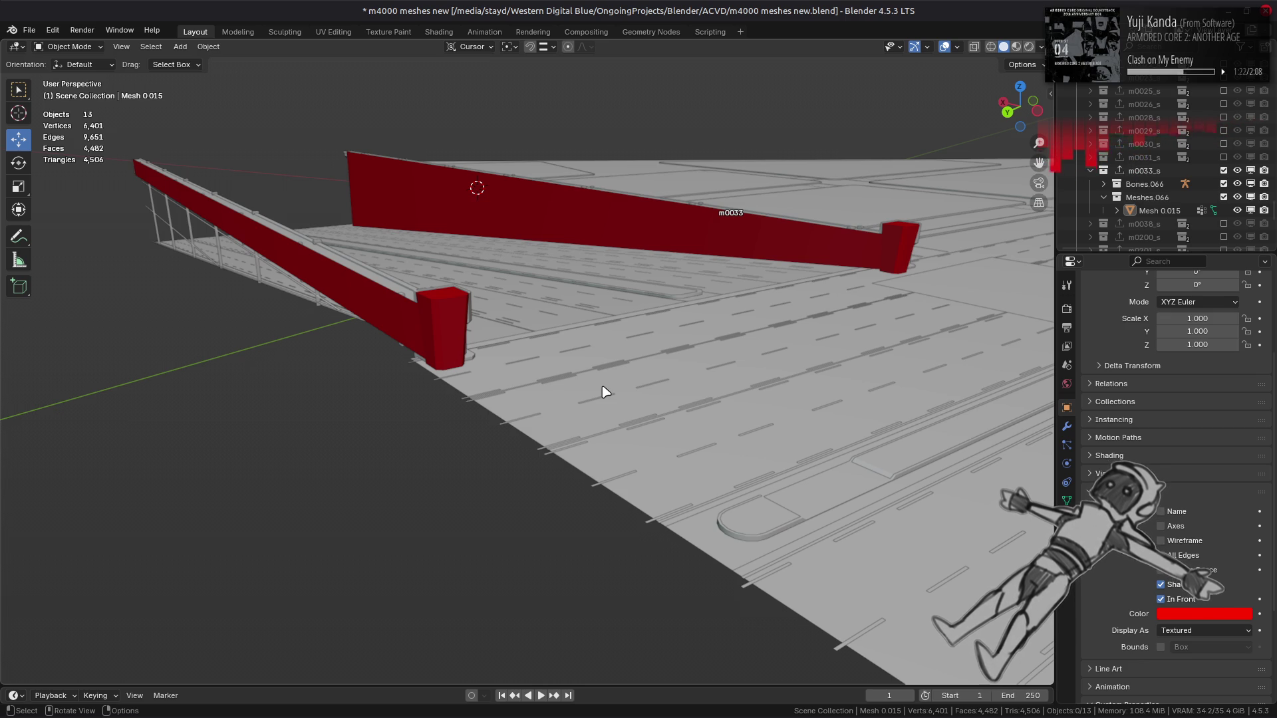
# Select the right red shadow wall and turn off its In Front display
pyautogui.moveTo(602, 390)
pyautogui.mouseDown(button='middle')
pyautogui.moveTo(425, 342)
pyautogui.moveTo(676, 345)
pyautogui.moveTo(510, 305)
pyautogui.mouseUp(button='middle')
pyautogui.scroll(2, 510, 305)
pyautogui.click(818, 303)
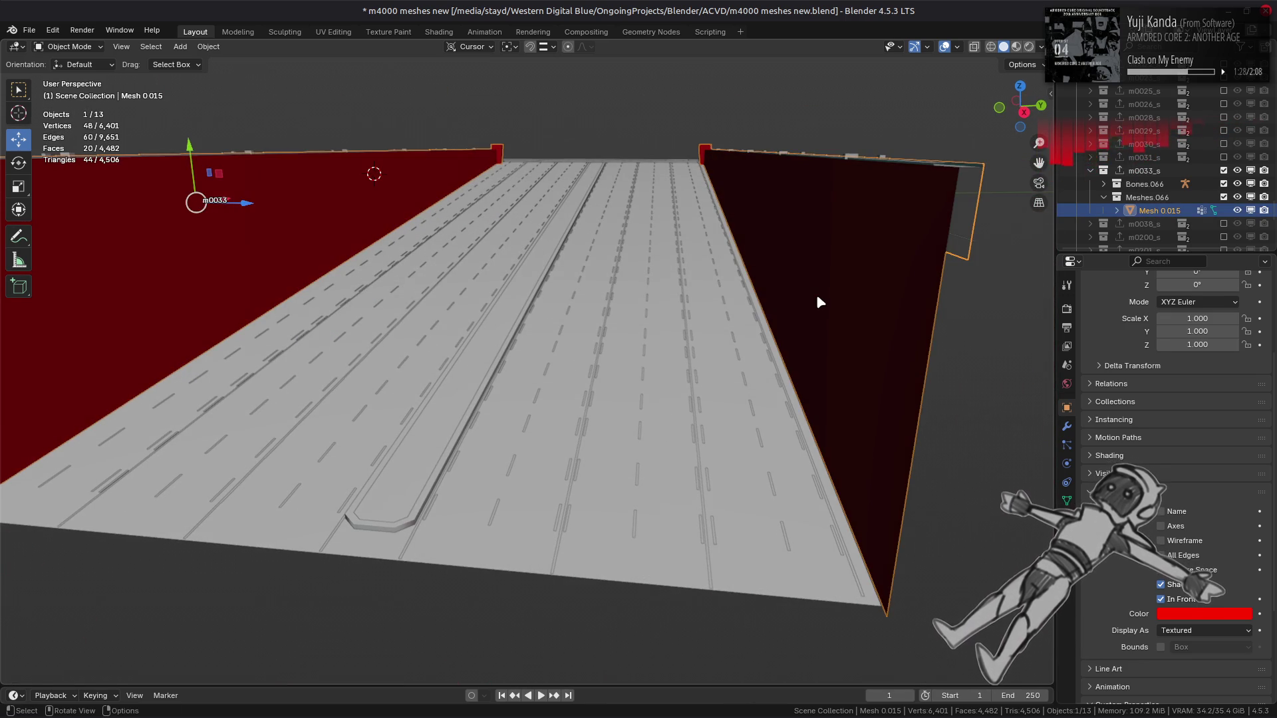
pyautogui.click(1161, 599)
pyautogui.moveTo(867, 413); pyautogui.dragTo(871, 417, button='middle')
# In Edit Mode, raise the right fence face 0.1 m along Z
pyautogui.press('Tab')
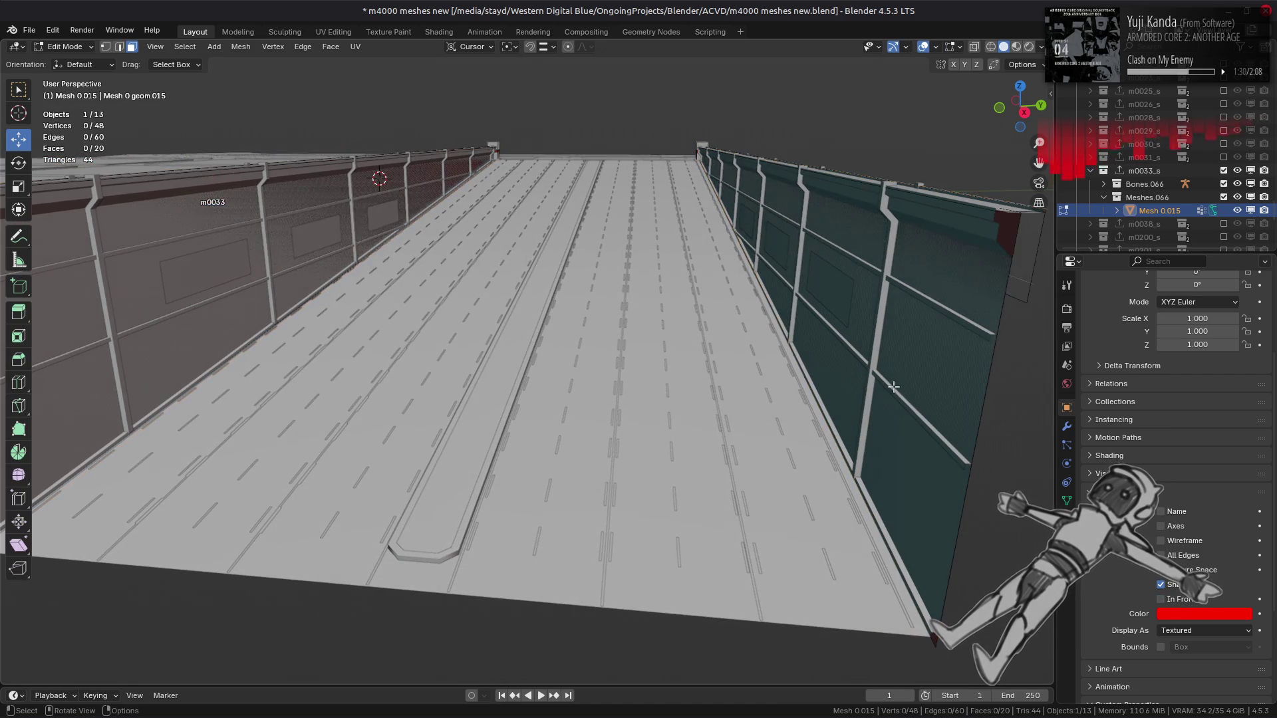
pyautogui.click(898, 358)
pyautogui.moveTo(884, 361)
pyautogui.mouseDown(button='middle')
pyautogui.moveTo(867, 365)
pyautogui.moveTo(829, 264)
pyautogui.mouseUp(button='middle')
pyautogui.moveTo(781, 240)
pyautogui.mouseDown()
pyautogui.moveTo(133, 352)
pyautogui.moveTo(313, 292)
pyautogui.mouseUp()
pyautogui.write('0.1')
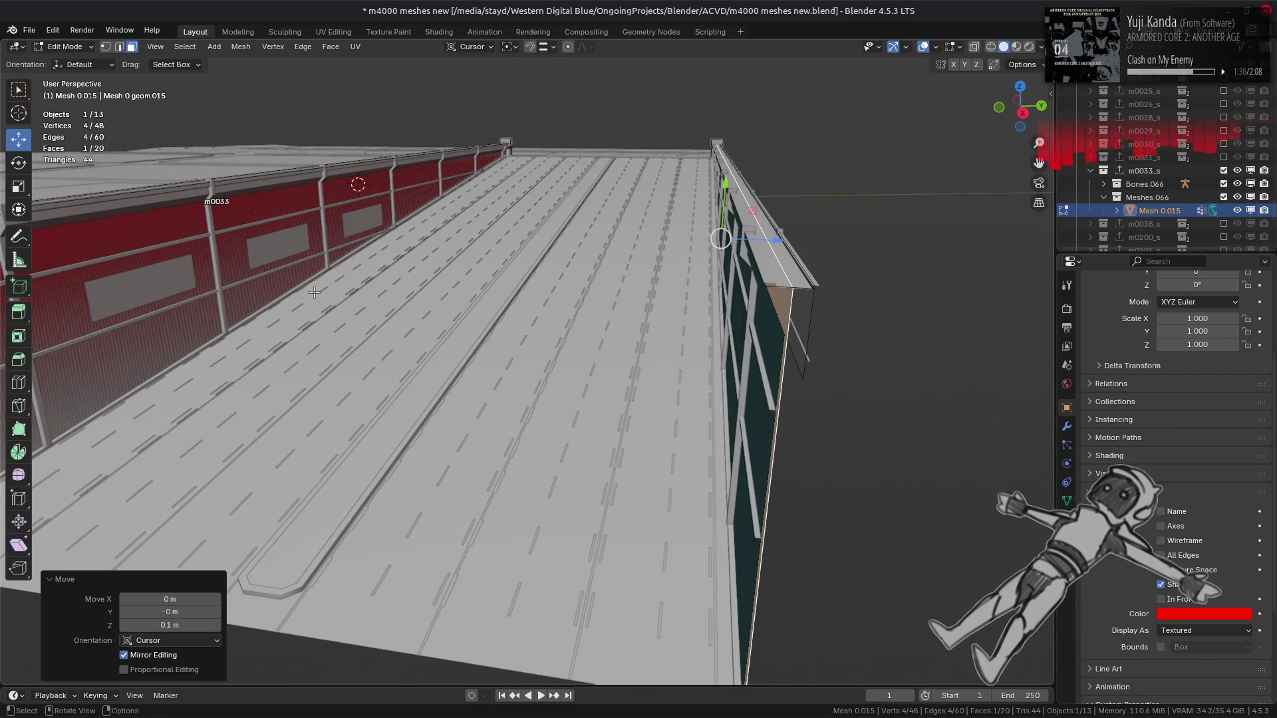
# Lower the left fence face 0.1 m along Z, then leave Edit Mode and deselect everything
pyautogui.click(253, 273)
pyautogui.write('gz')
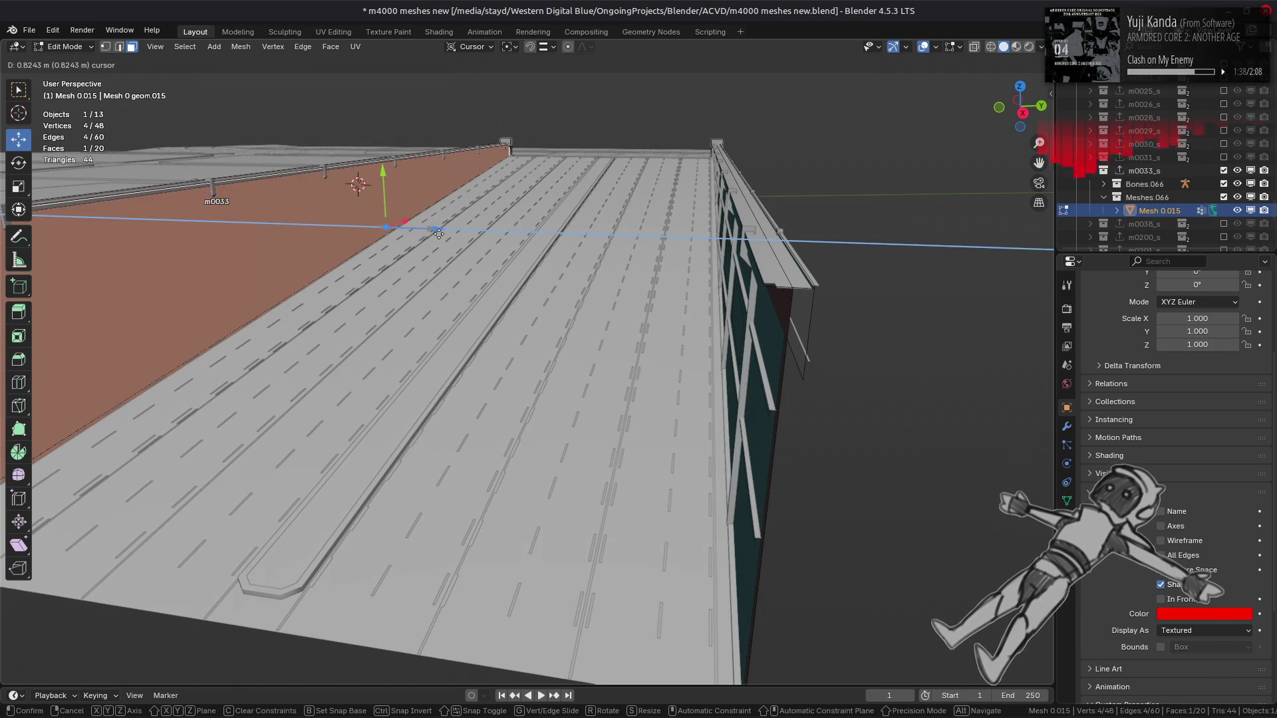
pyautogui.write('-0.1')
pyautogui.press('Return')
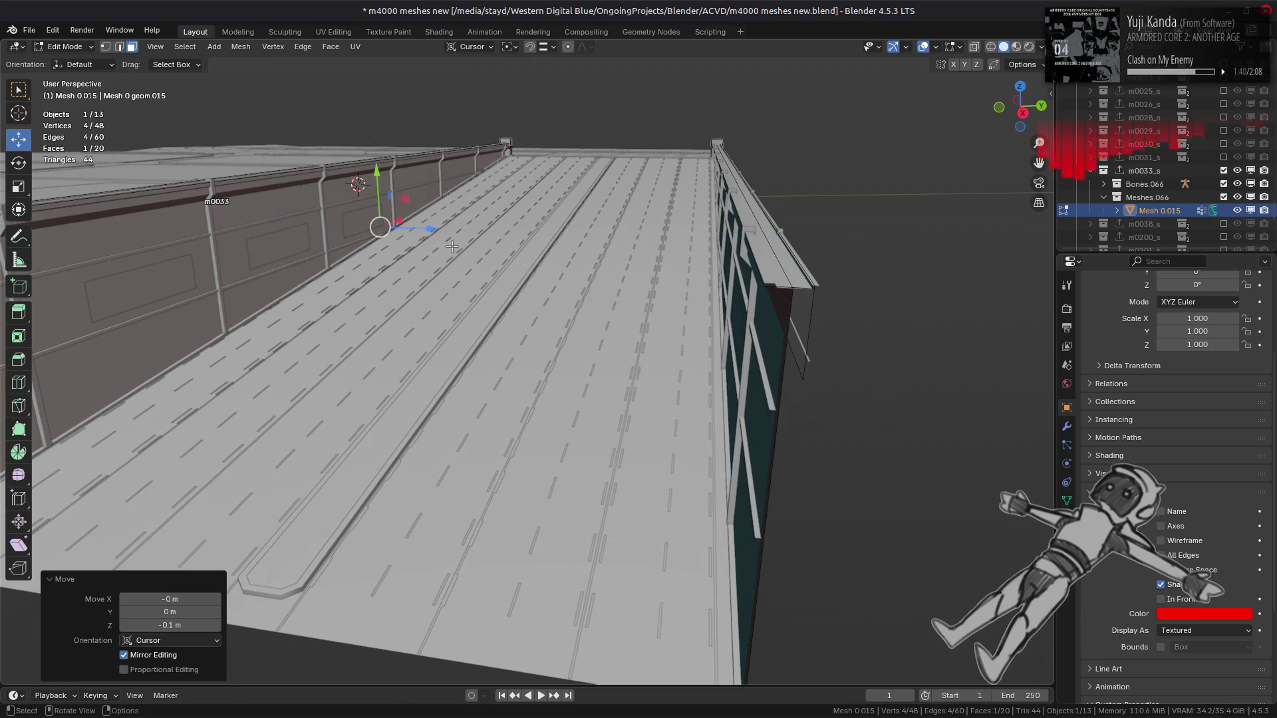
pyautogui.moveTo(453, 246); pyautogui.dragTo(483, 254, button='middle')
pyautogui.press('Tab')
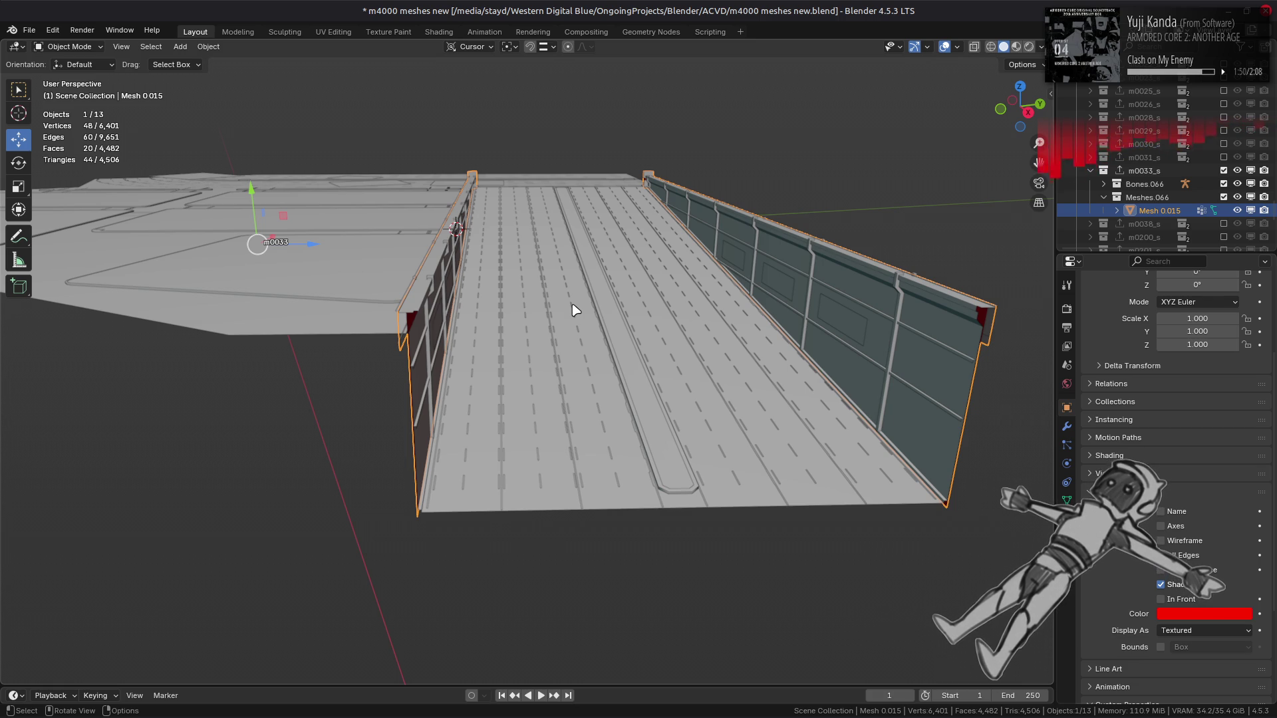
pyautogui.scroll(-2, 540, 295)
pyautogui.hotkey('alt', 'a')
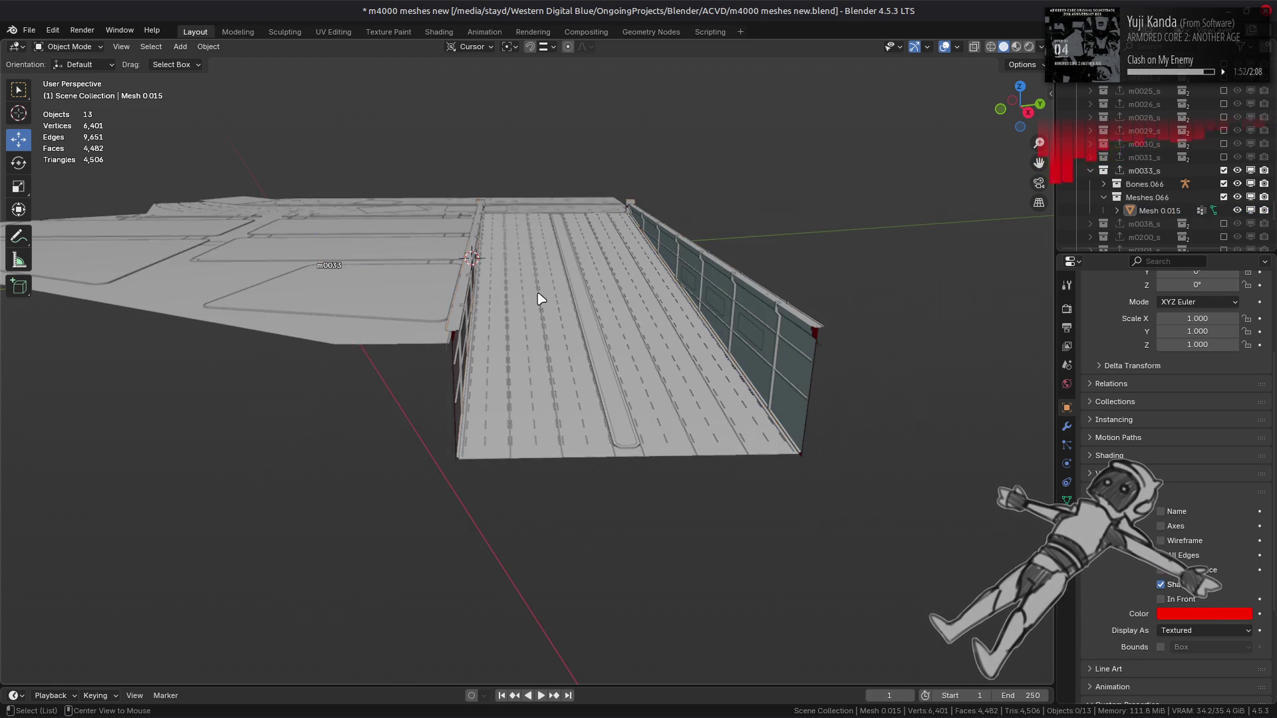
# Make the red walls draw In Front again and save the file
pyautogui.moveTo(541, 296)
pyautogui.mouseDown(button='middle')
pyautogui.moveTo(519, 304)
pyautogui.moveTo(573, 331)
pyautogui.mouseUp(button='middle')
pyautogui.press('Tab')
pyautogui.click(1160, 599)
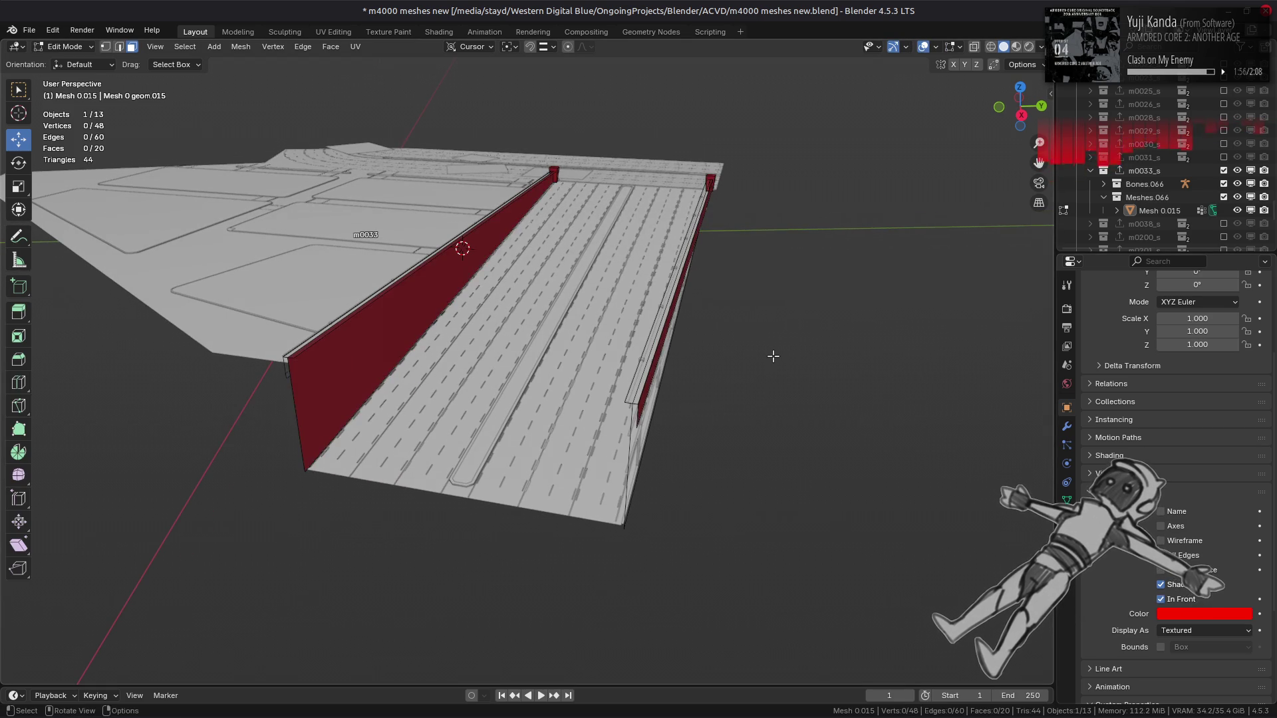
pyautogui.hotkey('ctrl', 's')
# Export the m0033_s collection as m0033_s.smd, purge unused data and save
pyautogui.click(1163, 171)
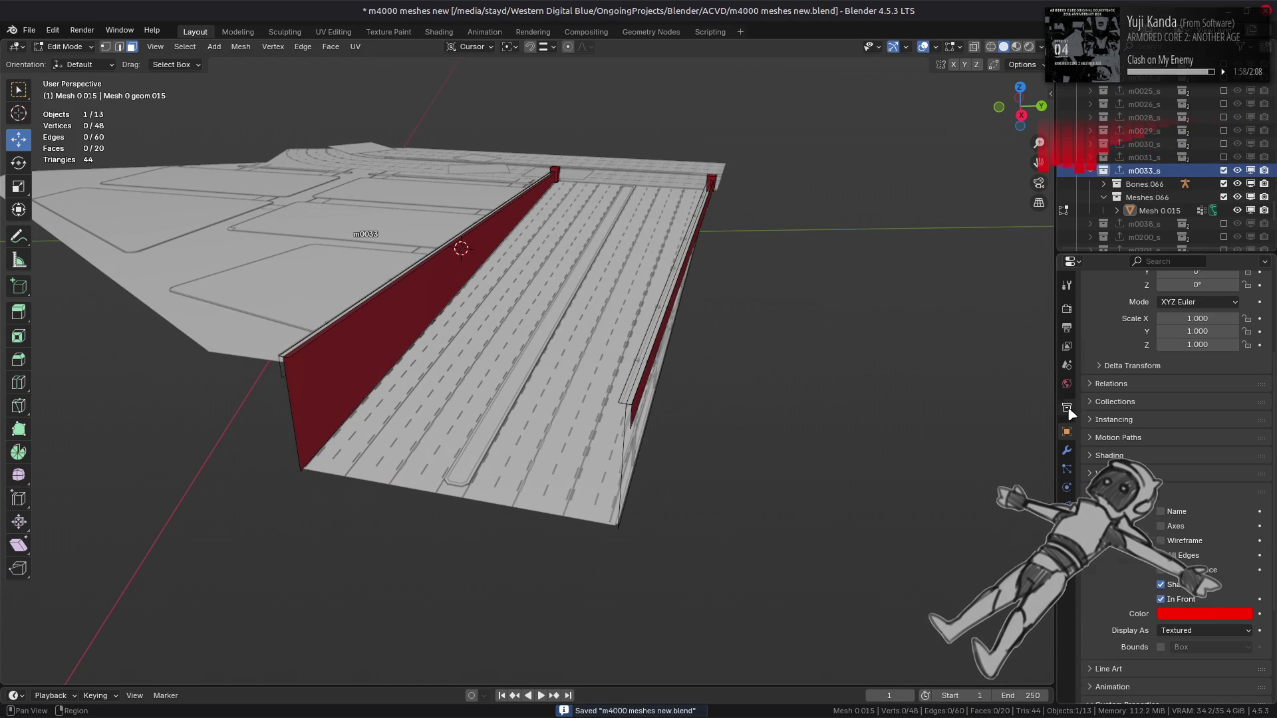
pyautogui.click(1256, 550)
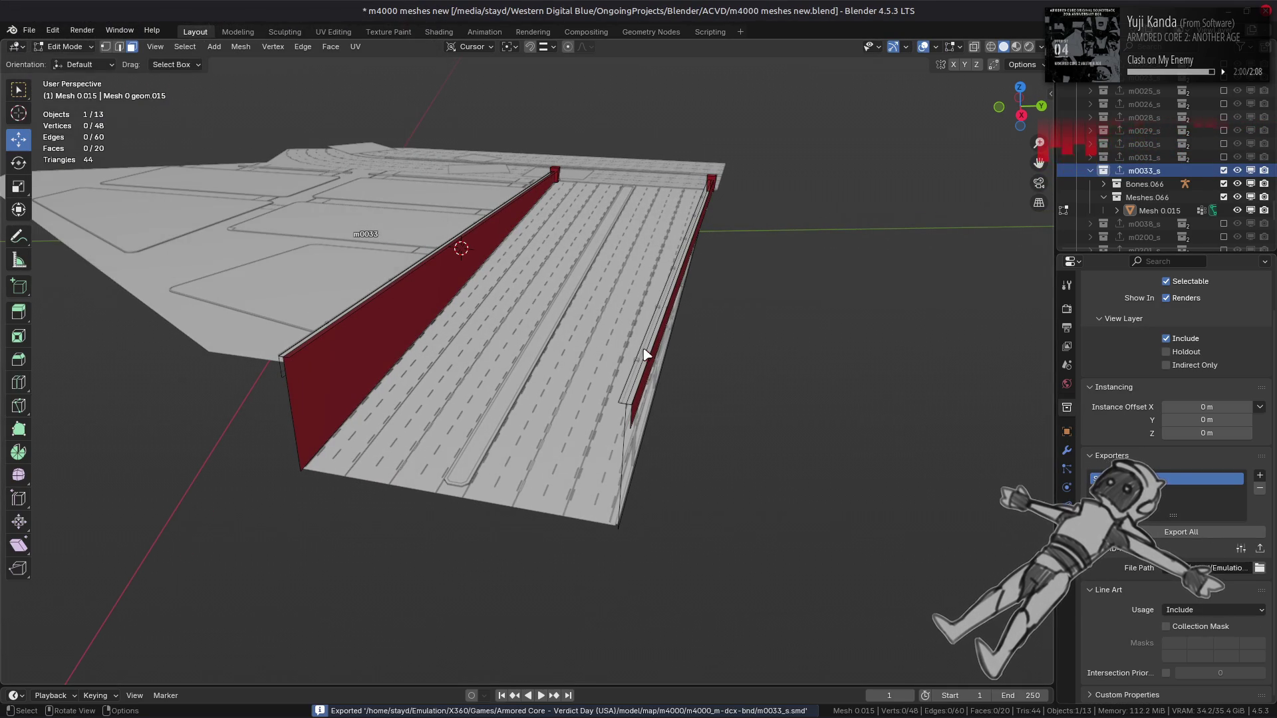
pyautogui.click(29, 30)
pyautogui.moveTo(148, 278)
pyautogui.click(199, 277)
pyautogui.click(146, 361)
pyautogui.hotkey('ctrl', 's')
pyautogui.hotkey('alt', 'Tab')
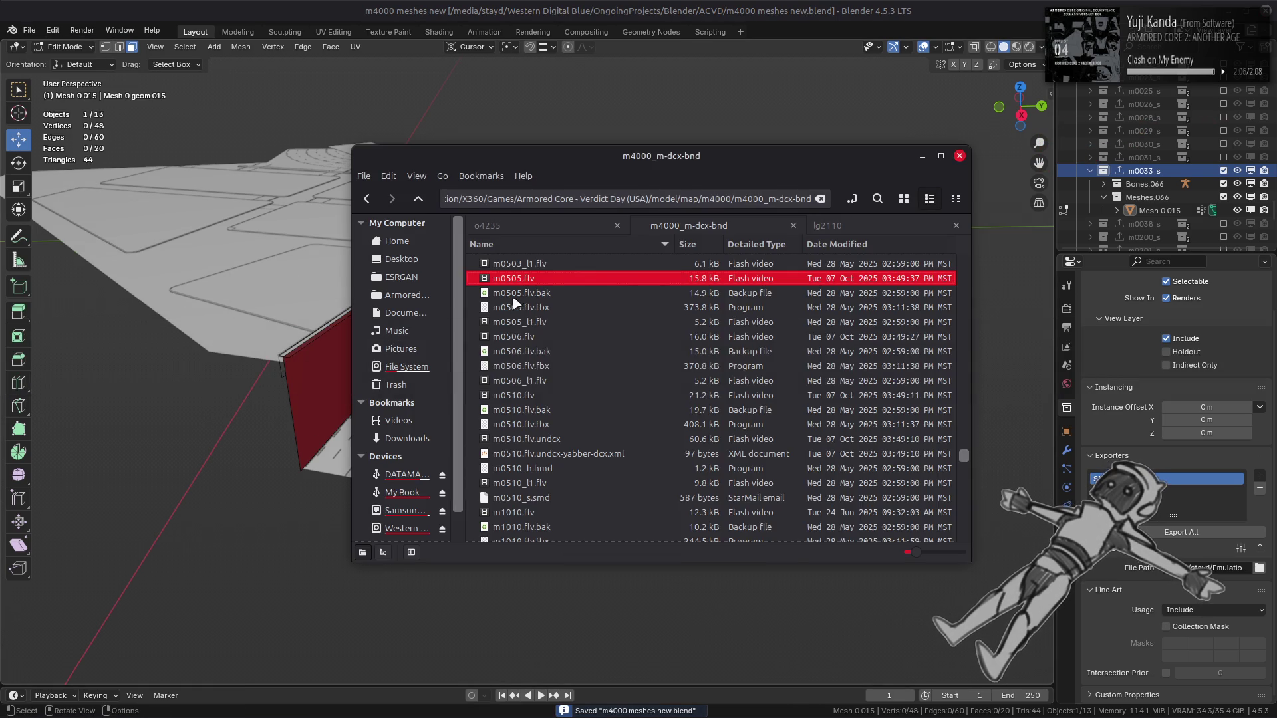
# Run YabberExtended DCX on the m4000_m-dcx-bnd folder, then bring the Xenia window forward
pyautogui.press('Down')
pyautogui.press('Down')
pyautogui.press('Down')
pyautogui.rightClick(517, 322)
pyautogui.moveTo(585, 390)
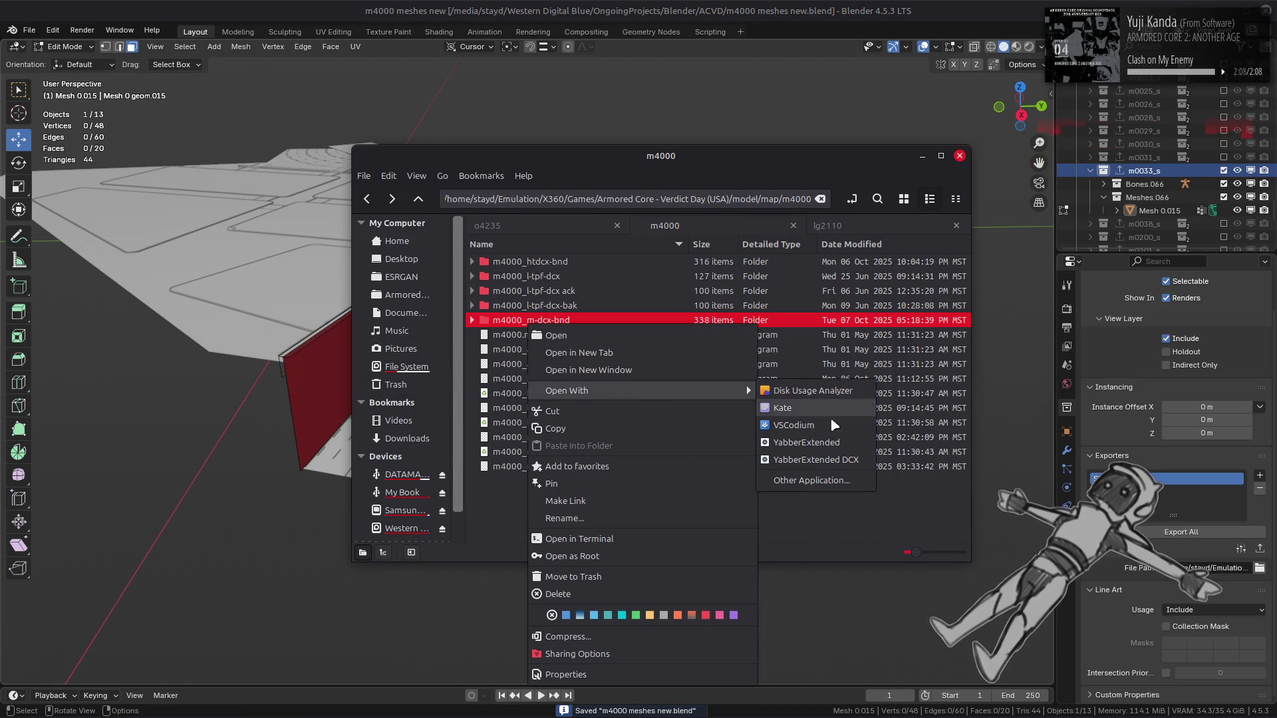
pyautogui.click(828, 444)
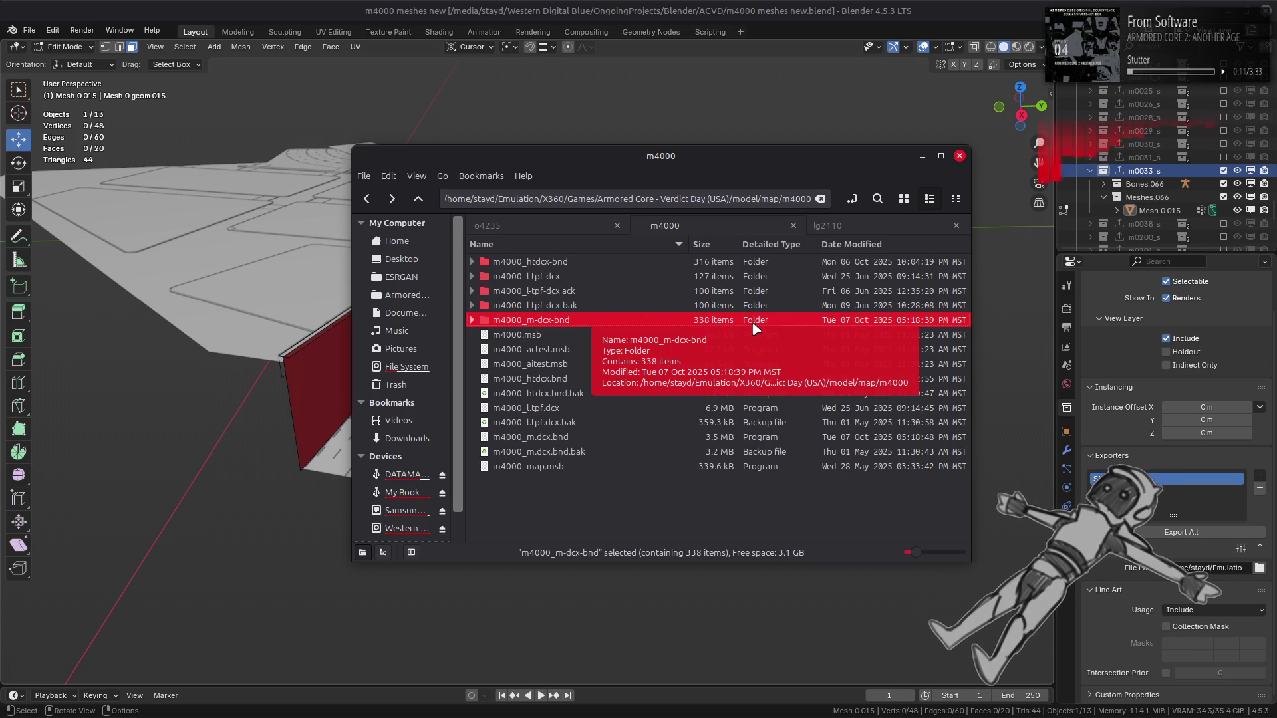
pyautogui.hotkey('alt', 'Tab')
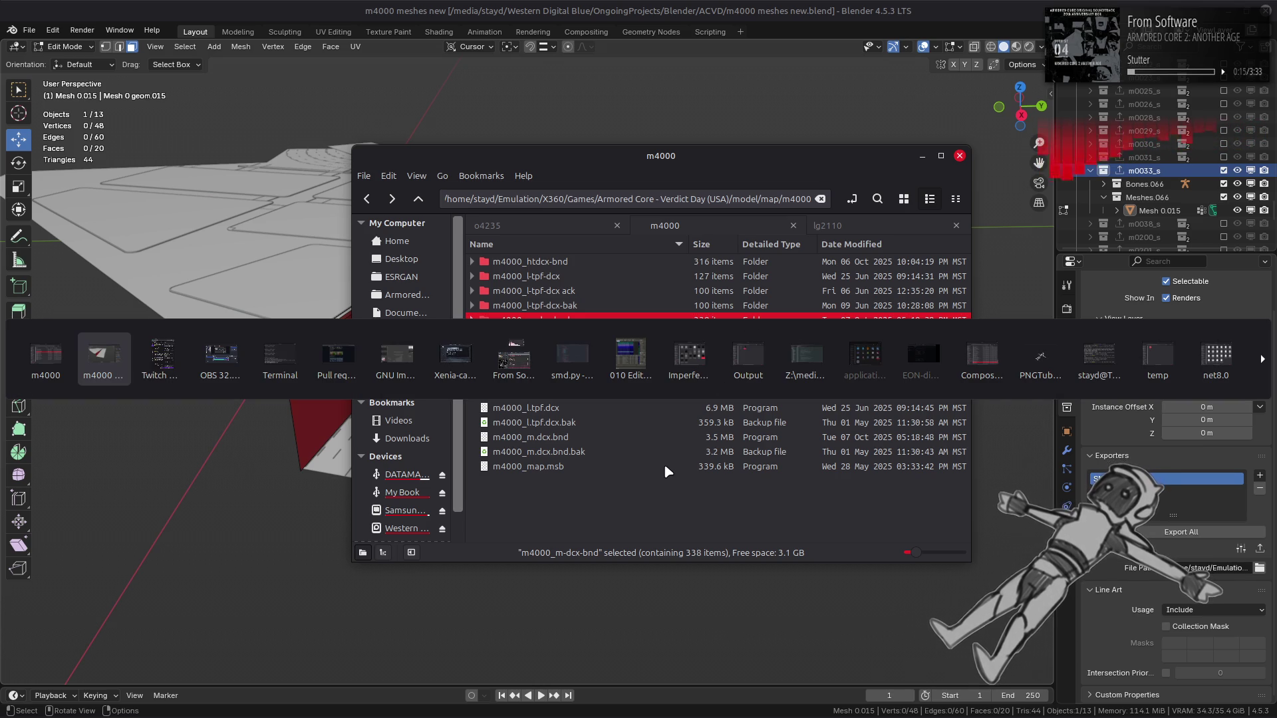
pyautogui.hotkey('alt', 'Tab')
pyautogui.hotkey('alt', 'Tab')
pyautogui.hotkey('alt', 'Tab')
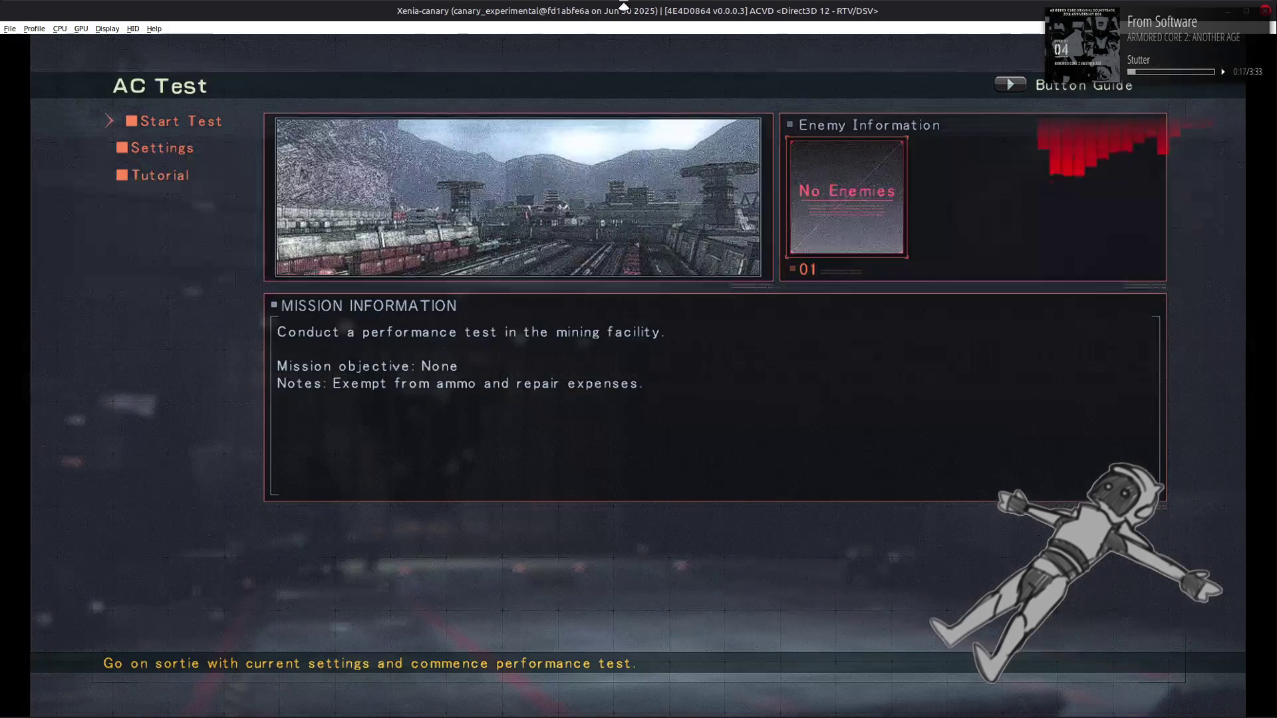
# Launch the AC test sortie from the Start Test screen
pyautogui.press('Return')
pyautogui.press('Return')
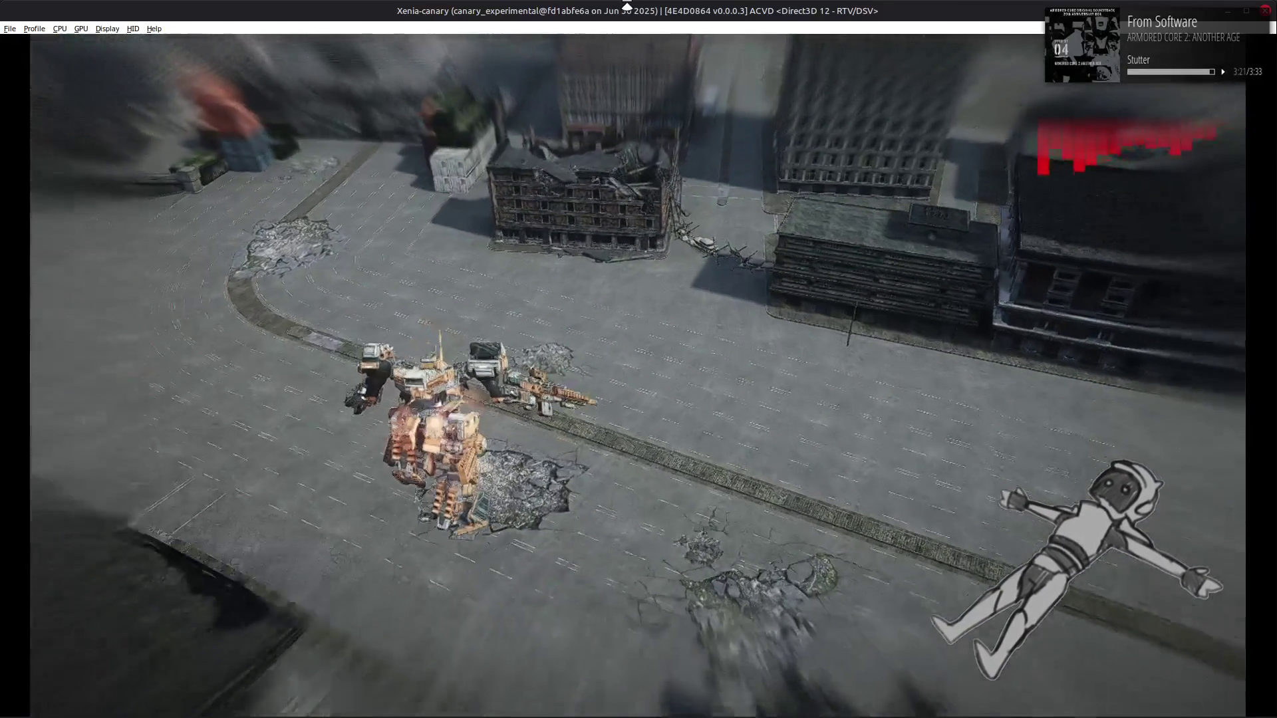
# Pause and quit the test sortie back to the AC Test menu, then return to Blender
pyautogui.press('Escape')
pyautogui.press('Return')
pyautogui.press('Escape')
pyautogui.press('Escape')
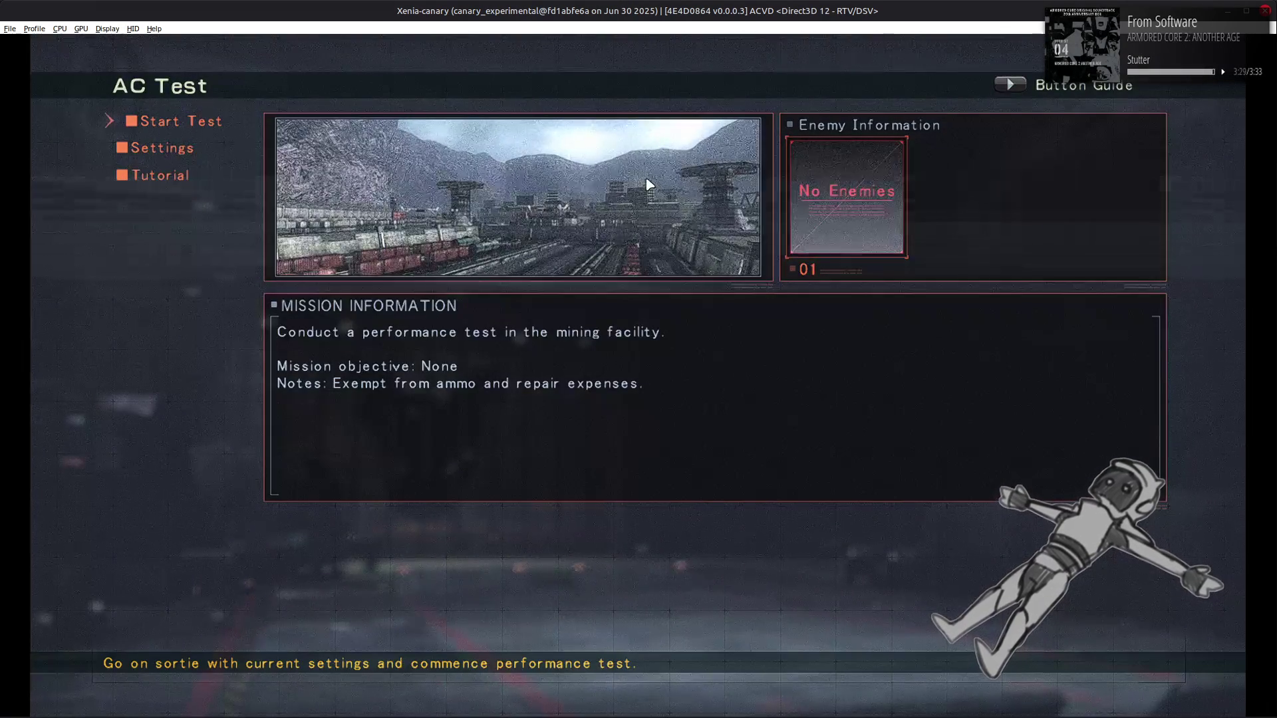
pyautogui.hotkey('alt', 'Tab')
pyautogui.hotkey('alt', 'Tab')
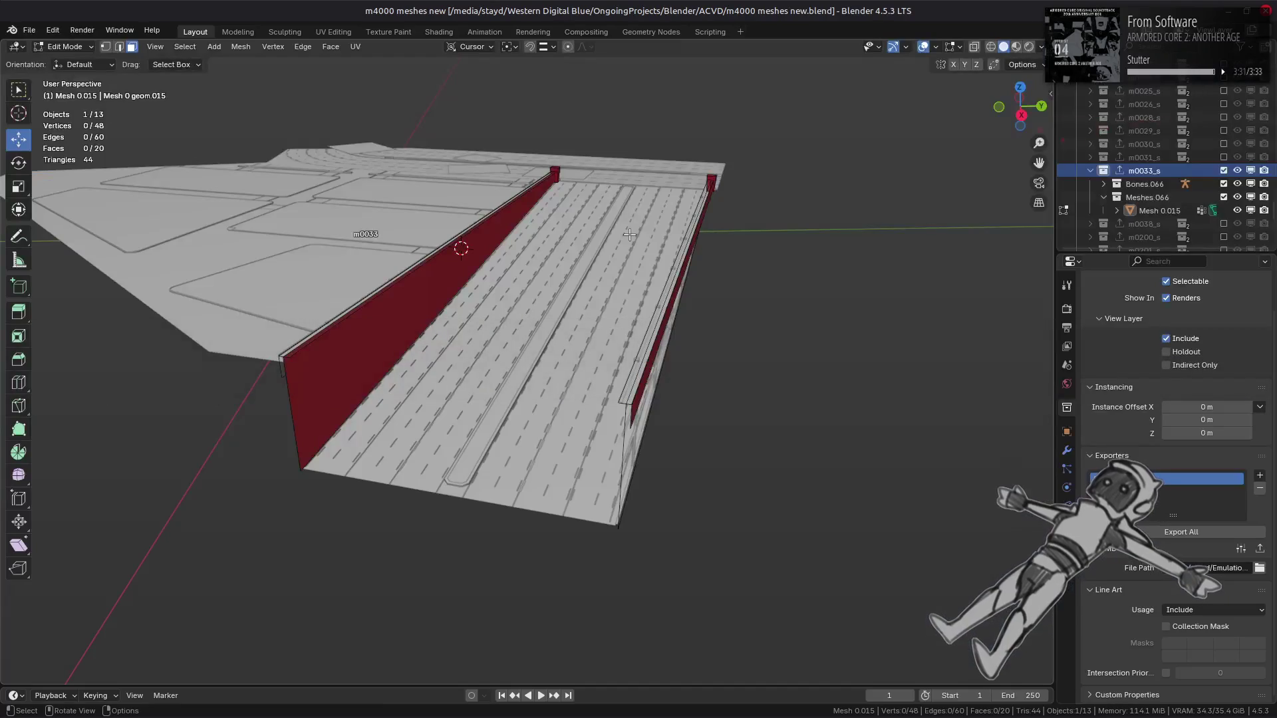
# Return to Object Mode, save, and exclude the m0033_s and m0033 collections from view
pyautogui.press('Tab')
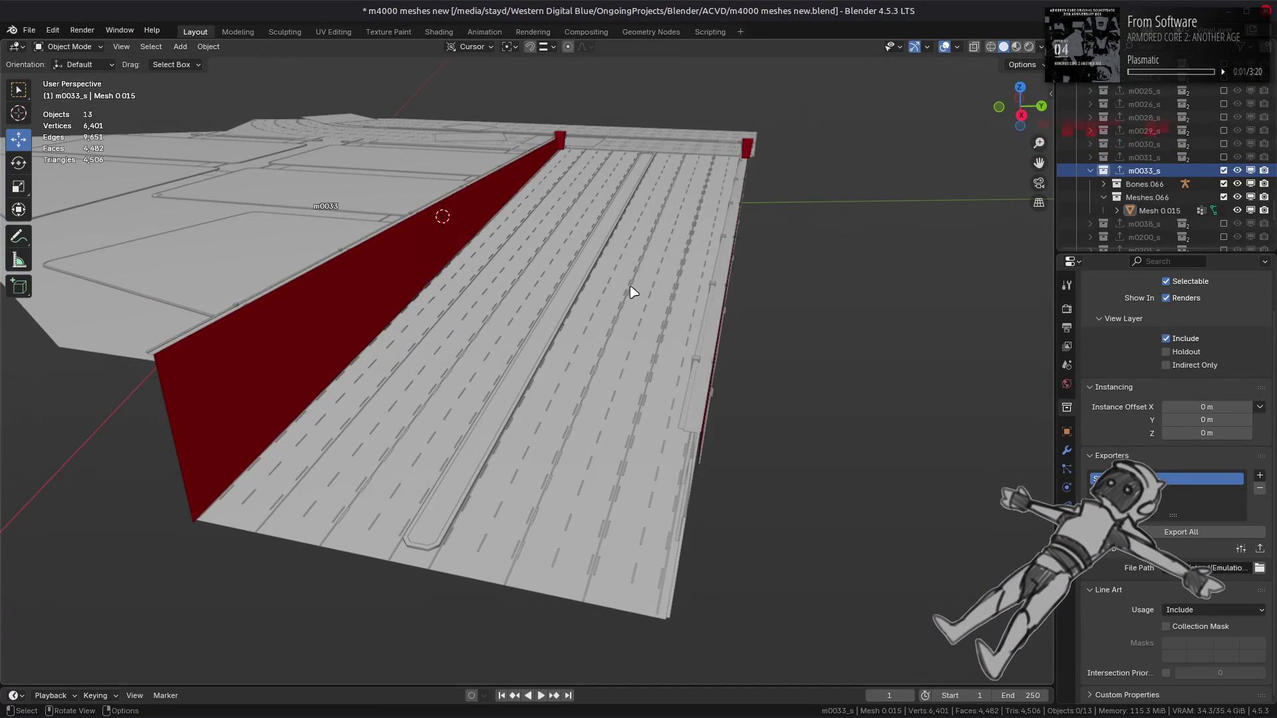
pyautogui.hotkey('ctrl', 's')
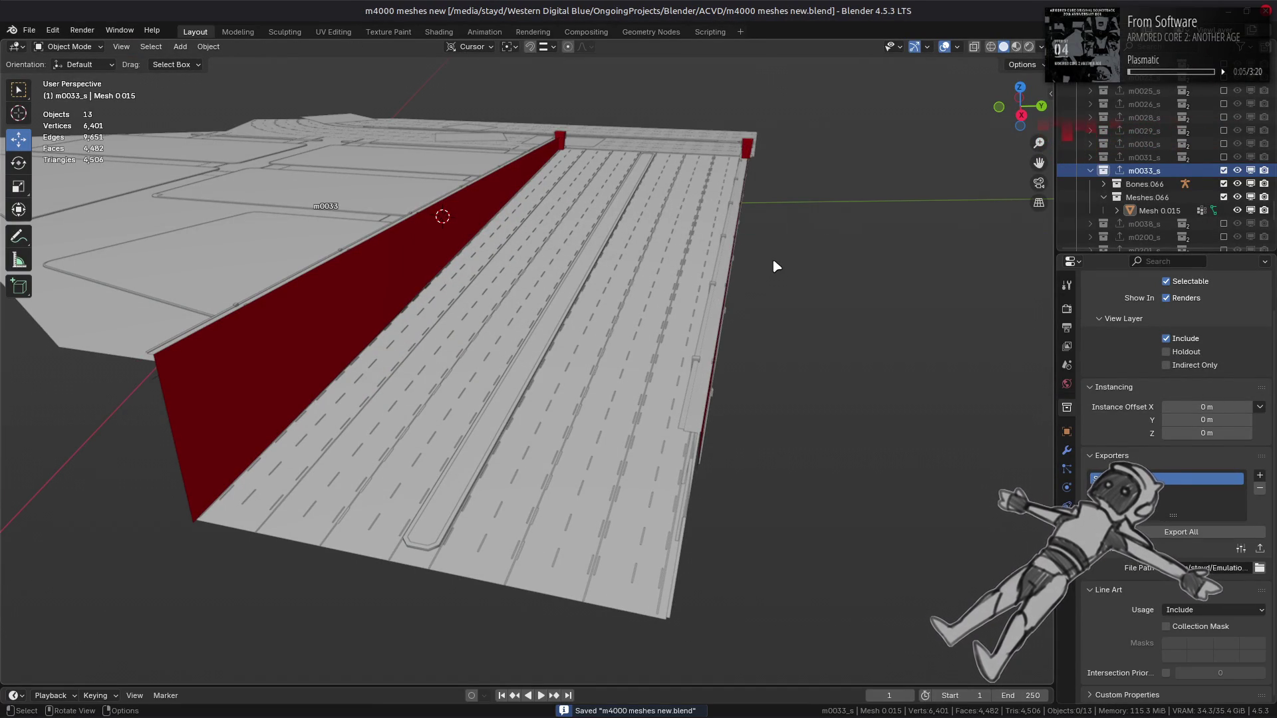
pyautogui.scroll(-3, 772, 258)
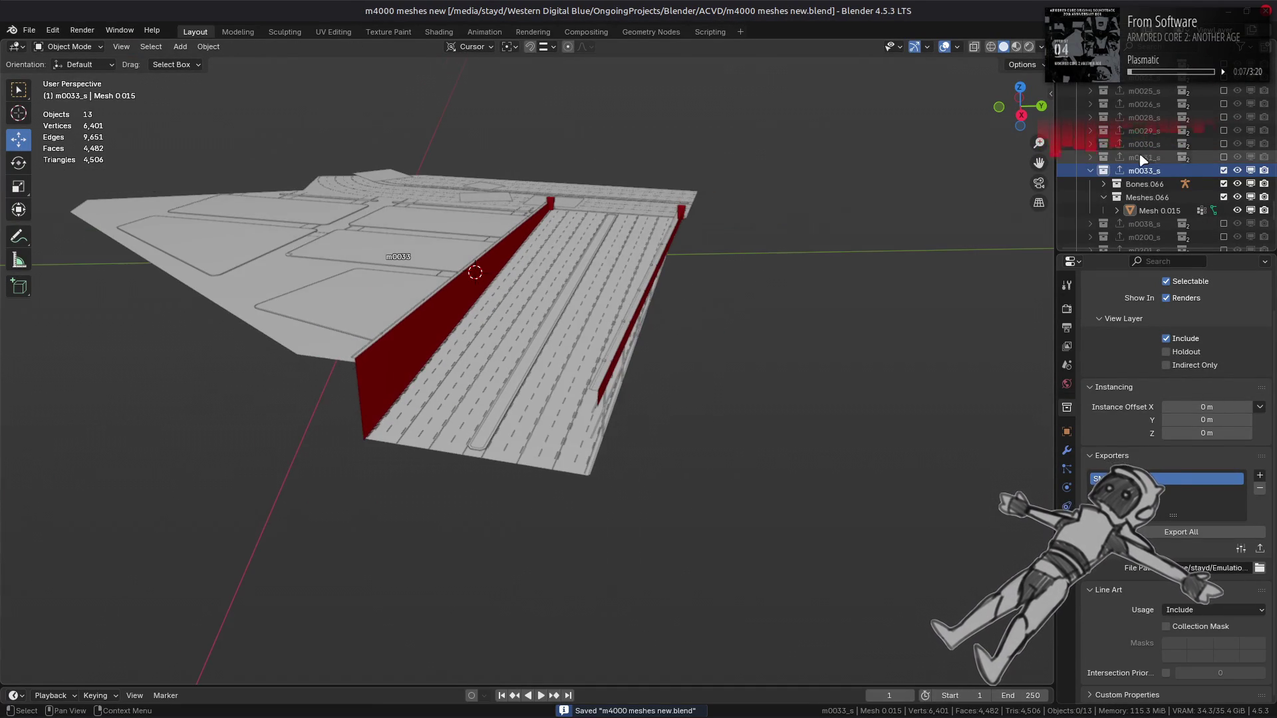
pyautogui.click(1224, 171)
pyautogui.scroll(5, 1197, 173)
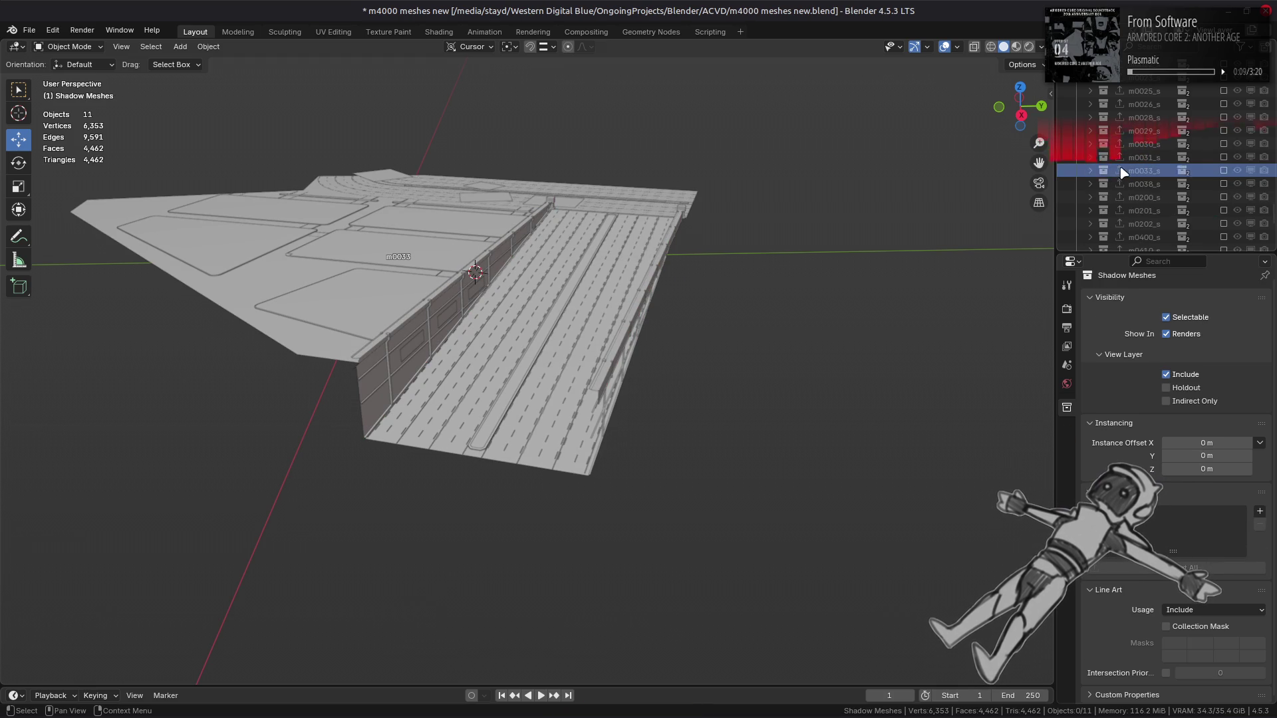
pyautogui.scroll(10, 1178, 158)
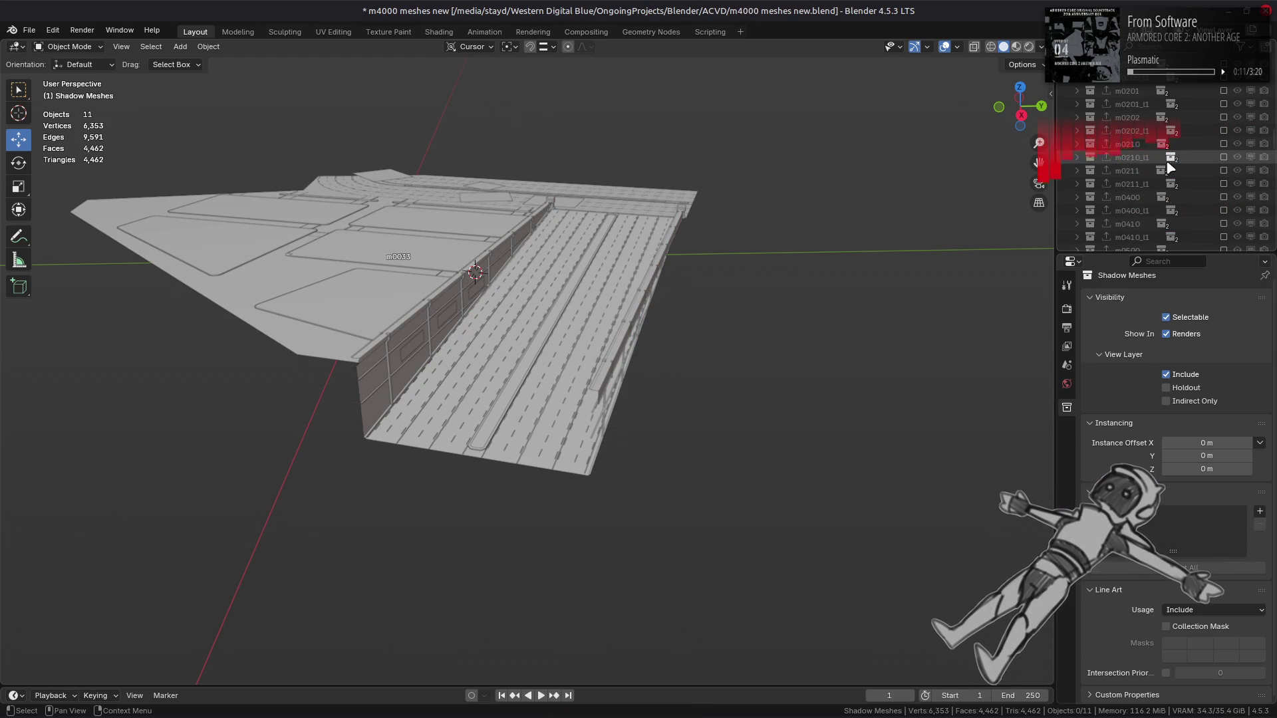
pyautogui.scroll(2, 1197, 156)
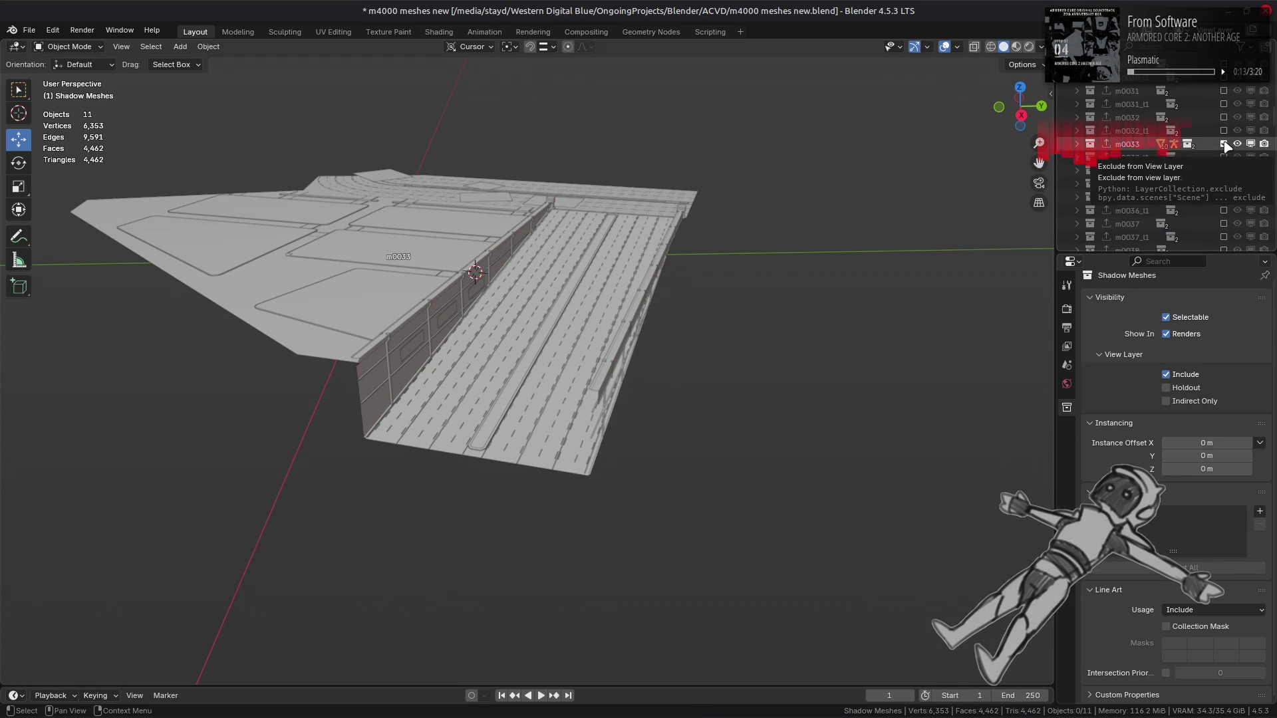
pyautogui.click(1224, 144)
pyautogui.click(1223, 170)
pyautogui.click(1223, 170)
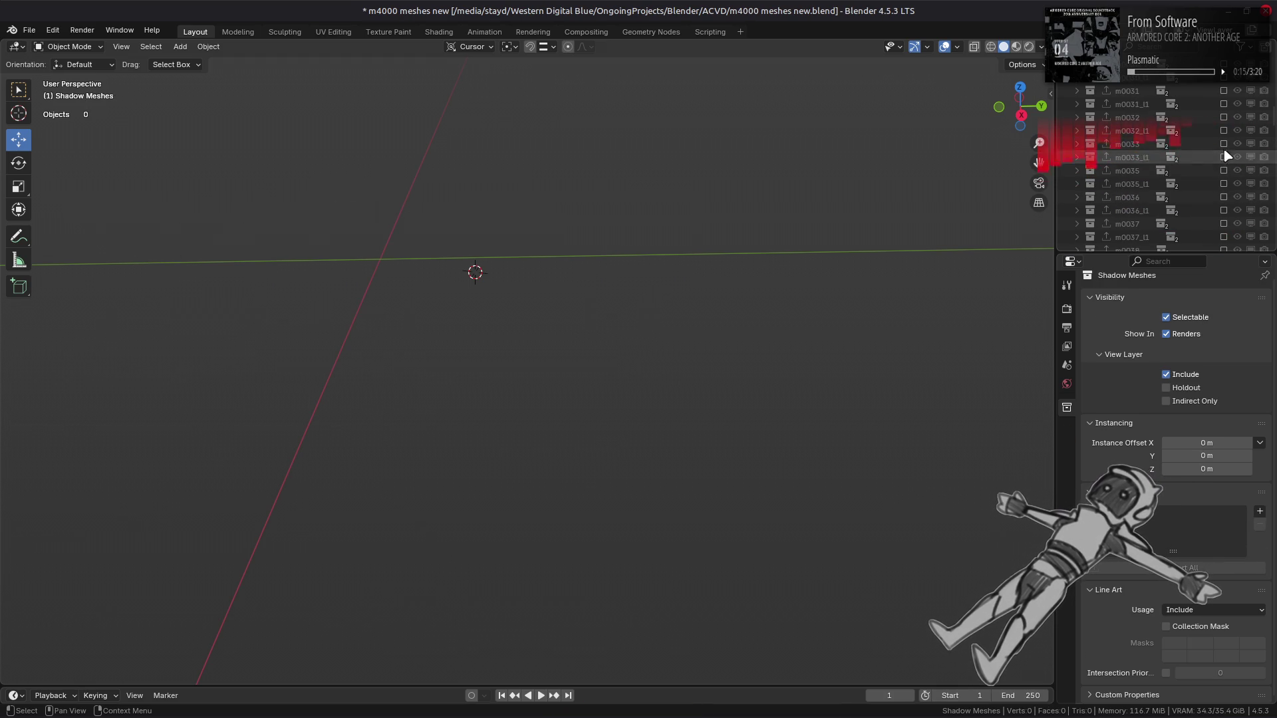
# Include m0032 to inspect its rail mesh, then exclude it again
pyautogui.click(1223, 117)
pyautogui.moveTo(698, 286)
pyautogui.mouseDown(button='middle')
pyautogui.moveTo(658, 273)
pyautogui.moveTo(883, 262)
pyautogui.mouseUp(button='middle')
pyautogui.scroll(-2, 652, 272)
pyautogui.scroll(5, 450, 313)
pyautogui.moveTo(561, 310)
pyautogui.mouseDown(button='middle')
pyautogui.moveTo(625, 306)
pyautogui.moveTo(516, 314)
pyautogui.moveTo(532, 311)
pyautogui.mouseUp(button='middle')
pyautogui.click(1224, 117)
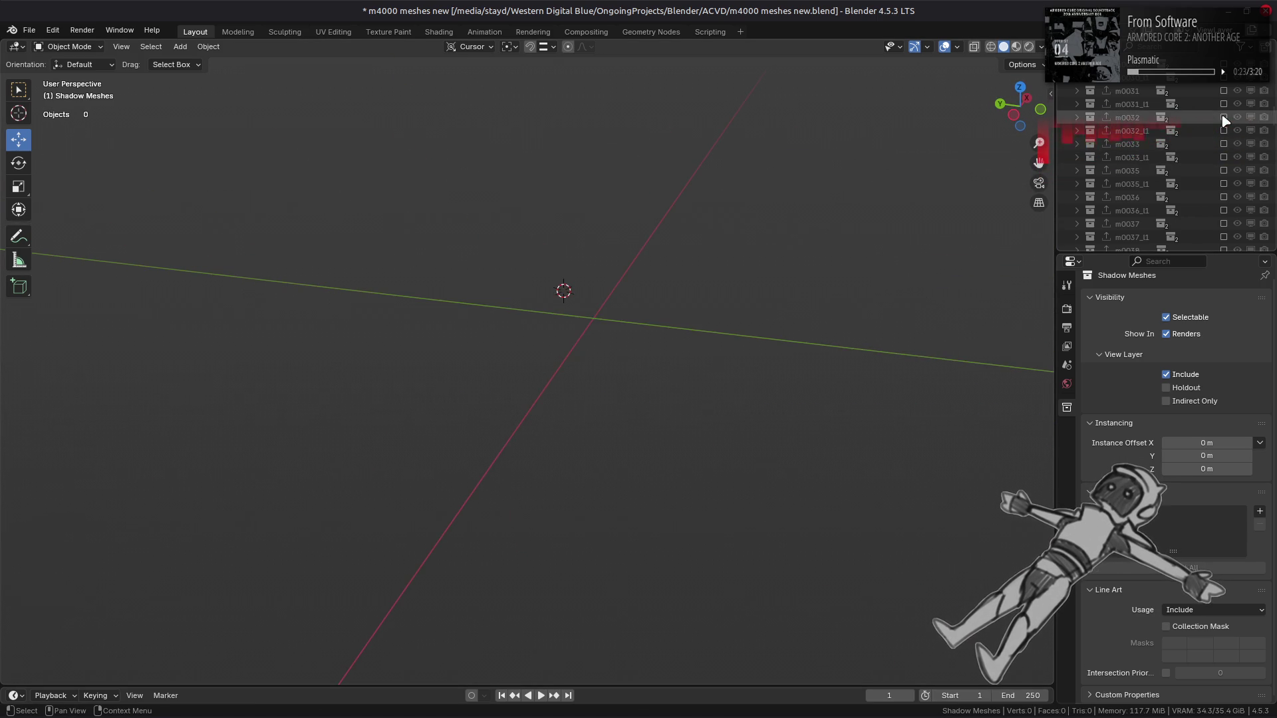
# Include m0031 and orbit around its deck, then hide it
pyautogui.click(1223, 90)
pyautogui.moveTo(685, 276)
pyautogui.mouseDown(button='middle')
pyautogui.moveTo(611, 293)
pyautogui.moveTo(582, 281)
pyautogui.moveTo(692, 284)
pyautogui.moveTo(663, 279)
pyautogui.mouseUp(button='middle')
pyautogui.scroll(4, 581, 281)
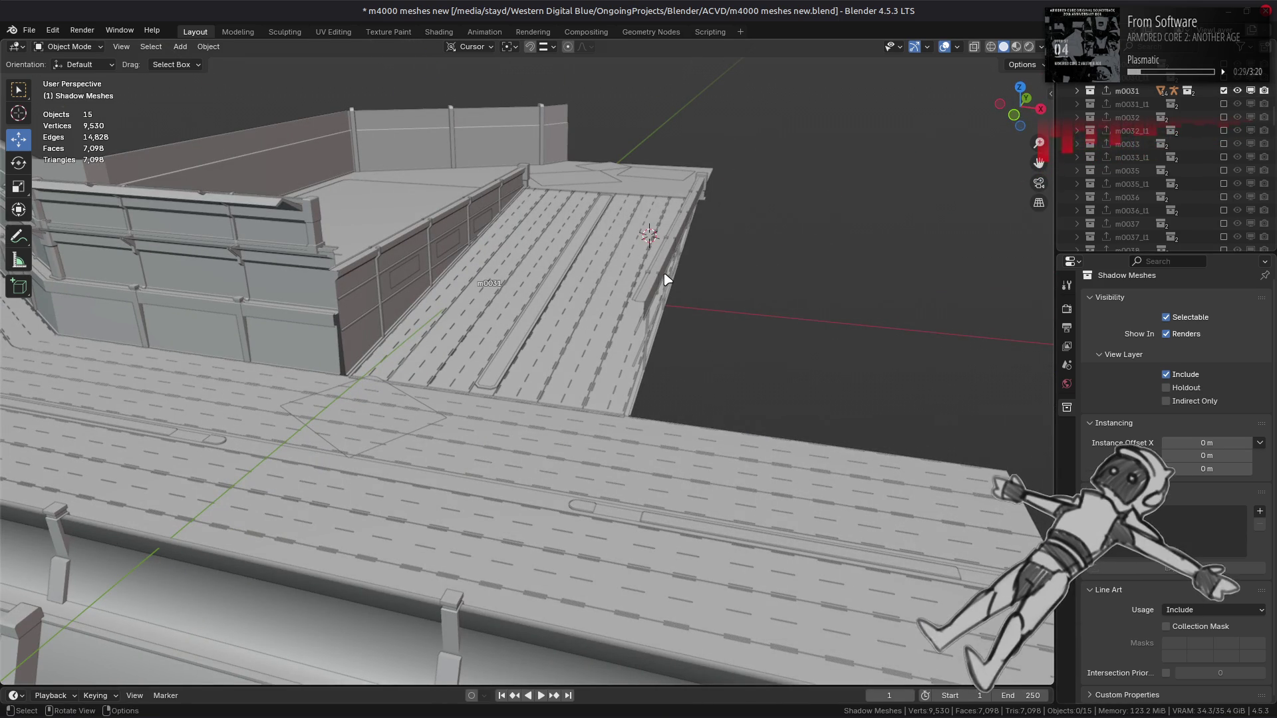
pyautogui.scroll(-1, 665, 278)
pyautogui.moveTo(665, 279); pyautogui.dragTo(621, 279, button='middle')
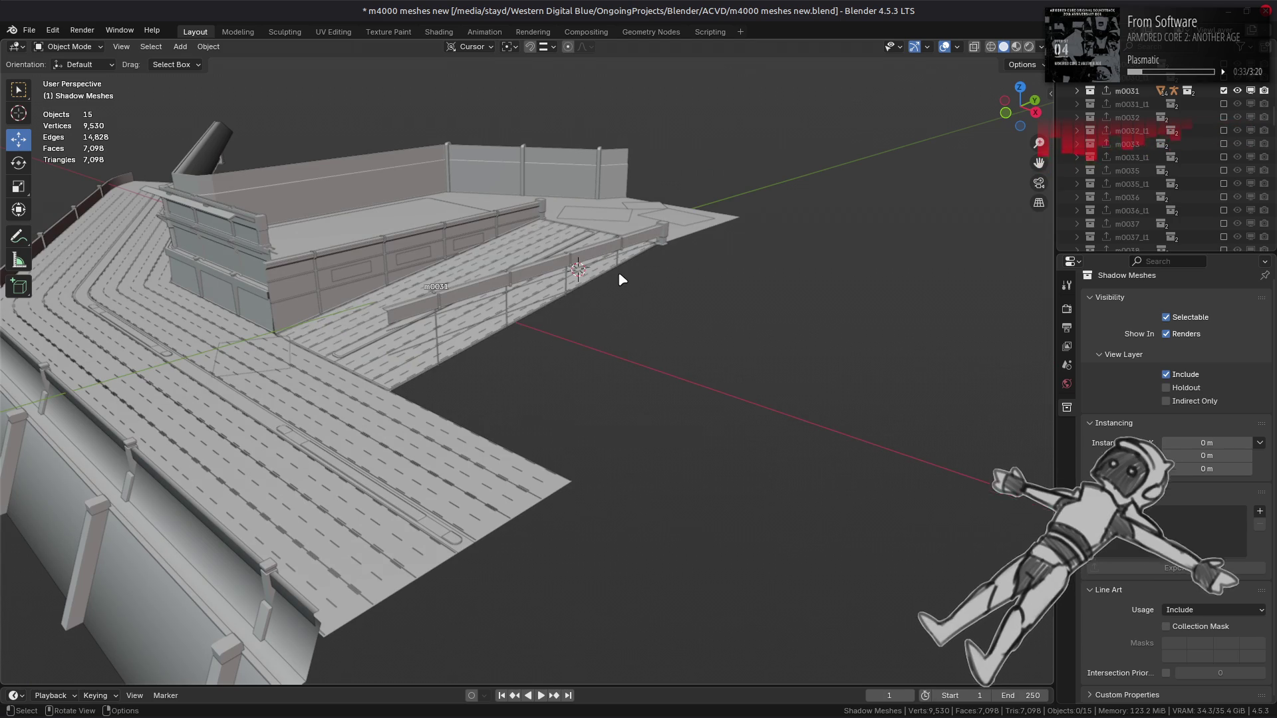
pyautogui.moveTo(621, 279)
pyautogui.mouseDown(button='middle')
pyautogui.moveTo(668, 285)
pyautogui.moveTo(685, 251)
pyautogui.moveTo(661, 278)
pyautogui.mouseUp(button='middle')
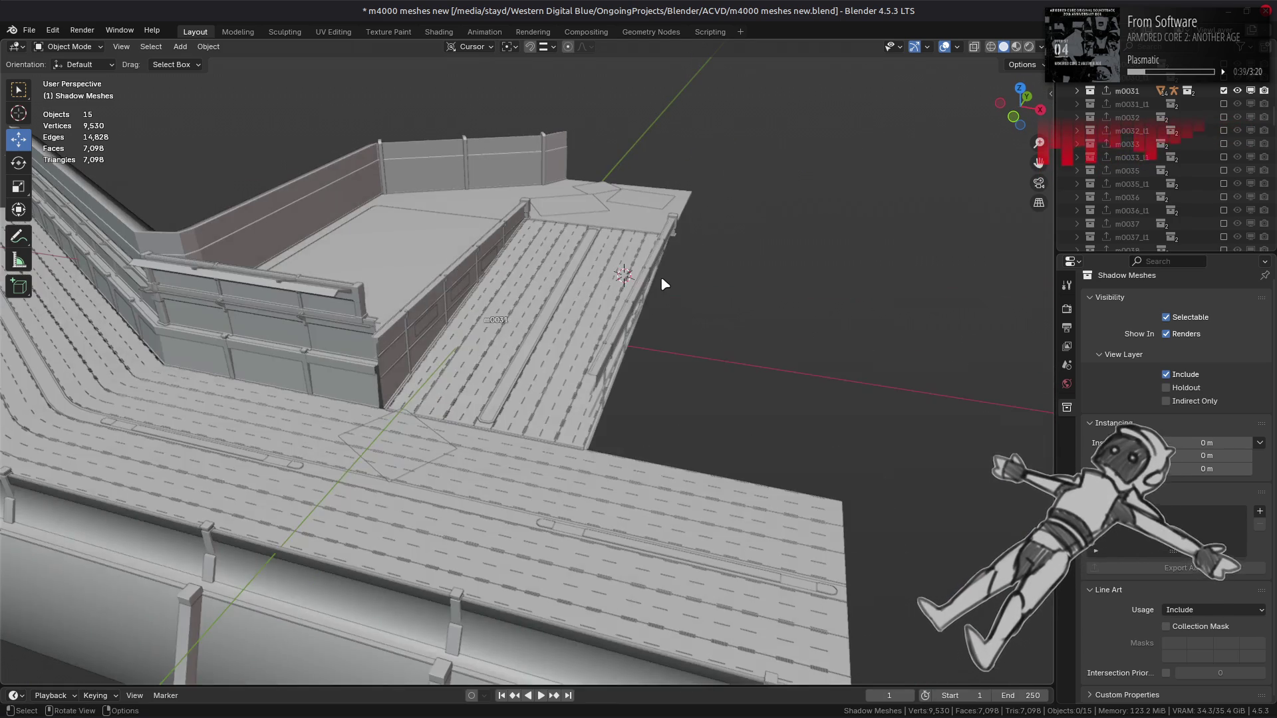
pyautogui.scroll(-1, 662, 281)
pyautogui.scroll(3, 1170, 166)
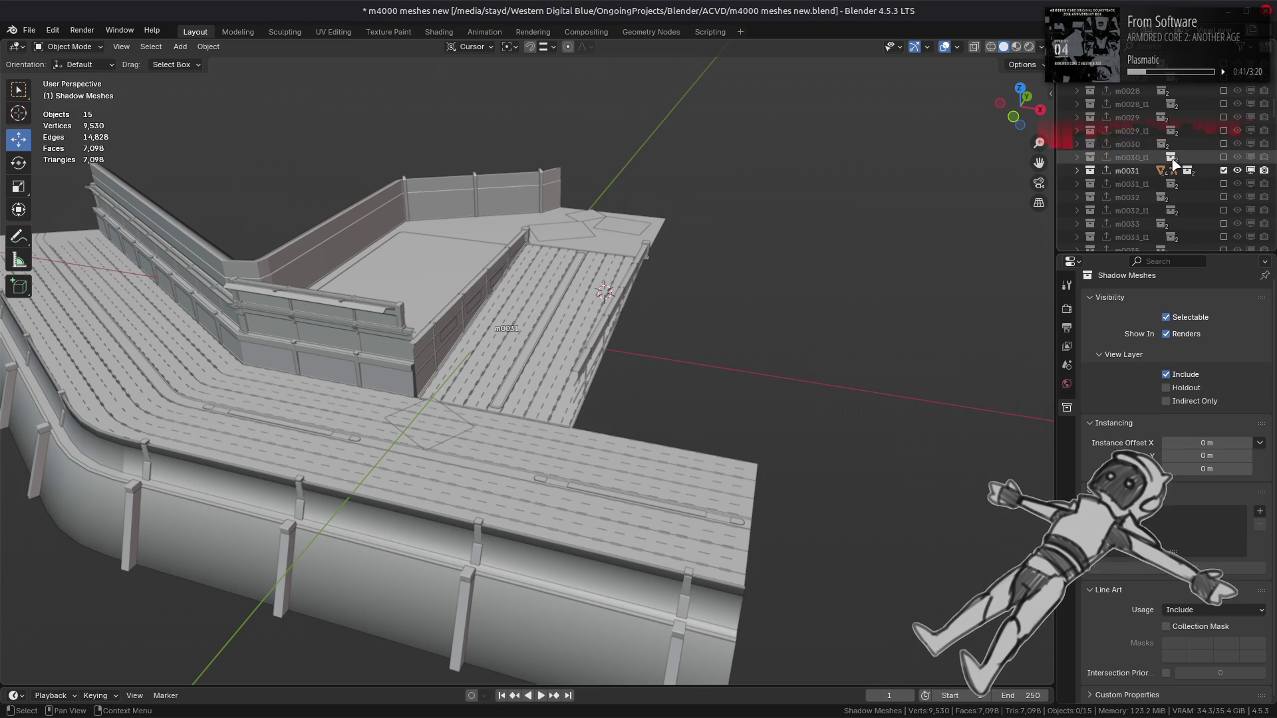
pyautogui.click(1224, 170)
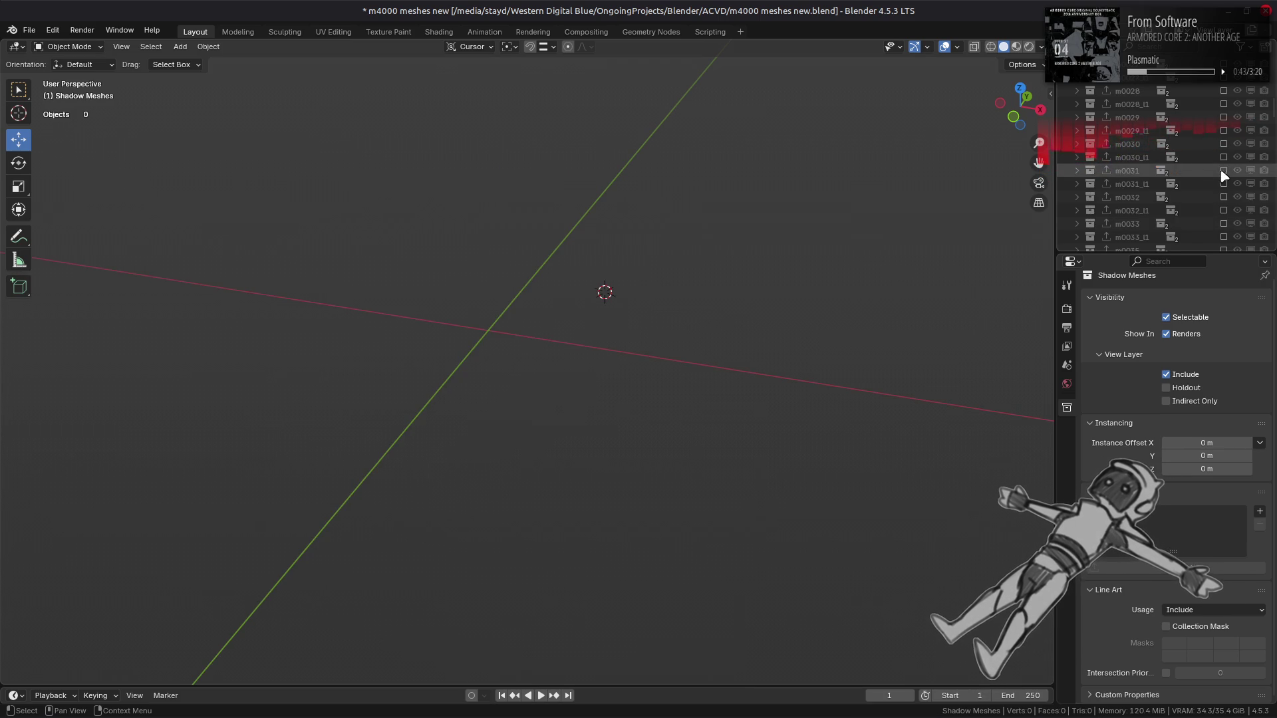
# Show and inspect the m0030, m0029 and m0028 decks one at a time
pyautogui.click(1224, 144)
pyautogui.moveTo(869, 216)
pyautogui.mouseDown(button='middle')
pyautogui.moveTo(807, 216)
pyautogui.moveTo(944, 211)
pyautogui.moveTo(908, 199)
pyautogui.moveTo(998, 179)
pyautogui.mouseUp(button='middle')
pyautogui.click(1223, 144)
pyautogui.click(1223, 117)
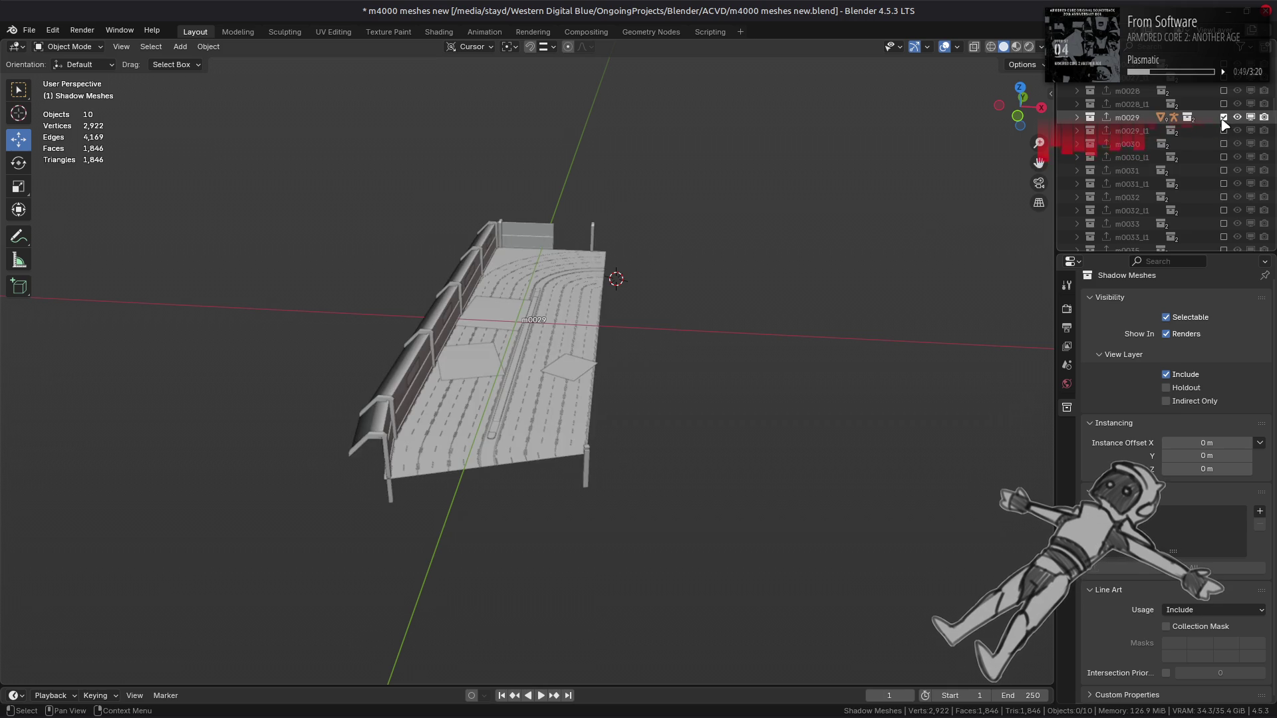
pyautogui.moveTo(944, 222); pyautogui.dragTo(856, 232, button='middle')
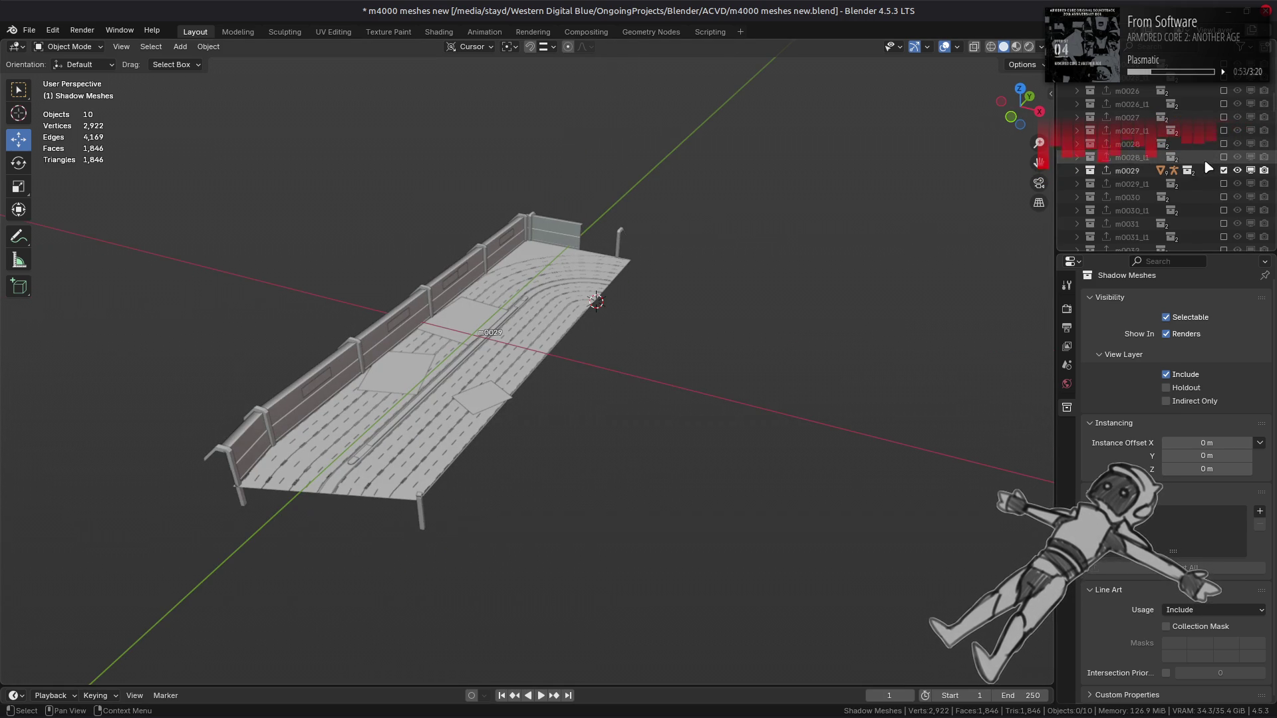
pyautogui.scroll(2, 1203, 159)
pyautogui.click(1223, 170)
pyautogui.click(1223, 144)
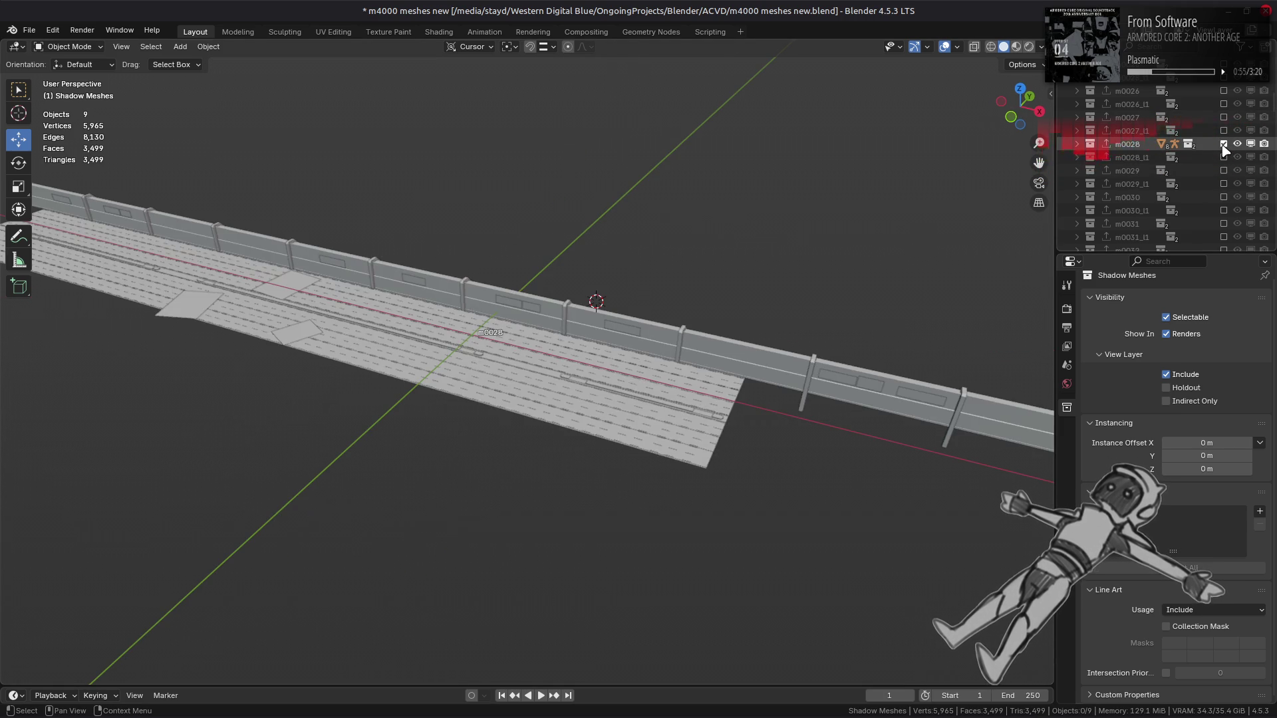
pyautogui.scroll(-4, 772, 248)
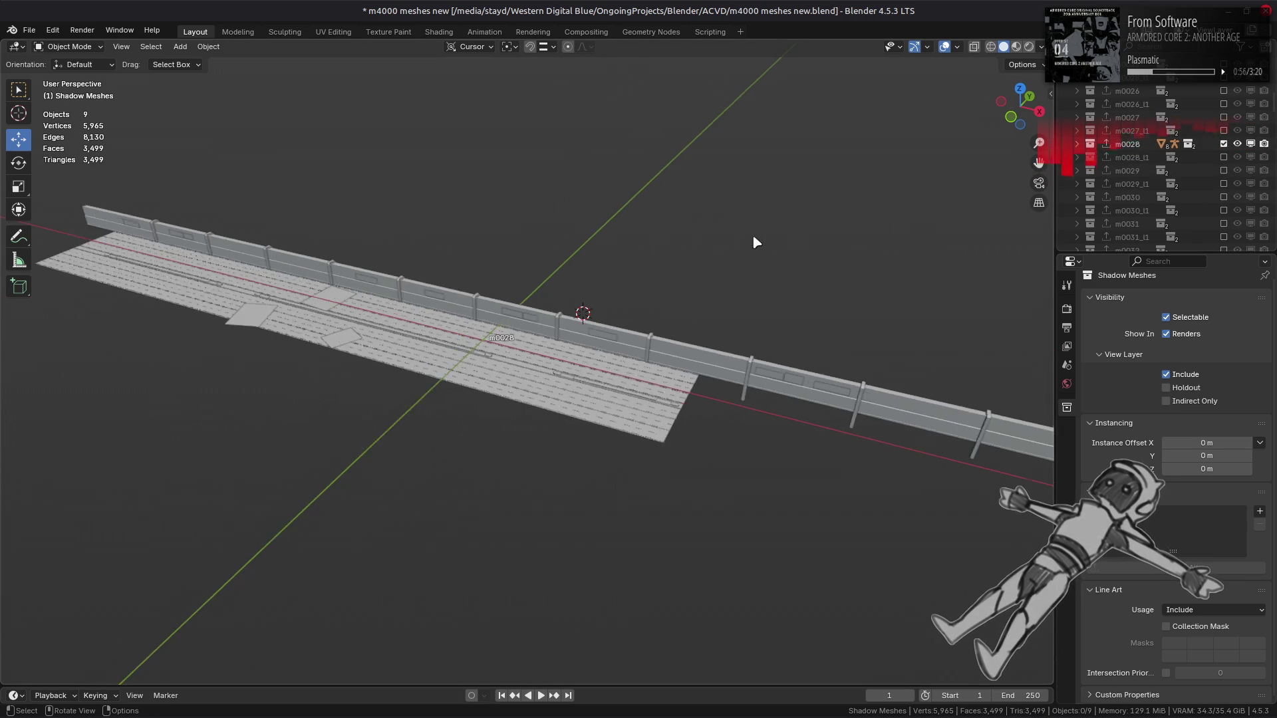
pyautogui.click(1223, 143)
# Show and inspect the m0027, m0026 and m0025 decks one at a time
pyautogui.click(1224, 117)
pyautogui.moveTo(598, 279); pyautogui.dragTo(851, 277, button='middle')
pyautogui.scroll(4, 1217, 165)
pyautogui.click(1223, 170)
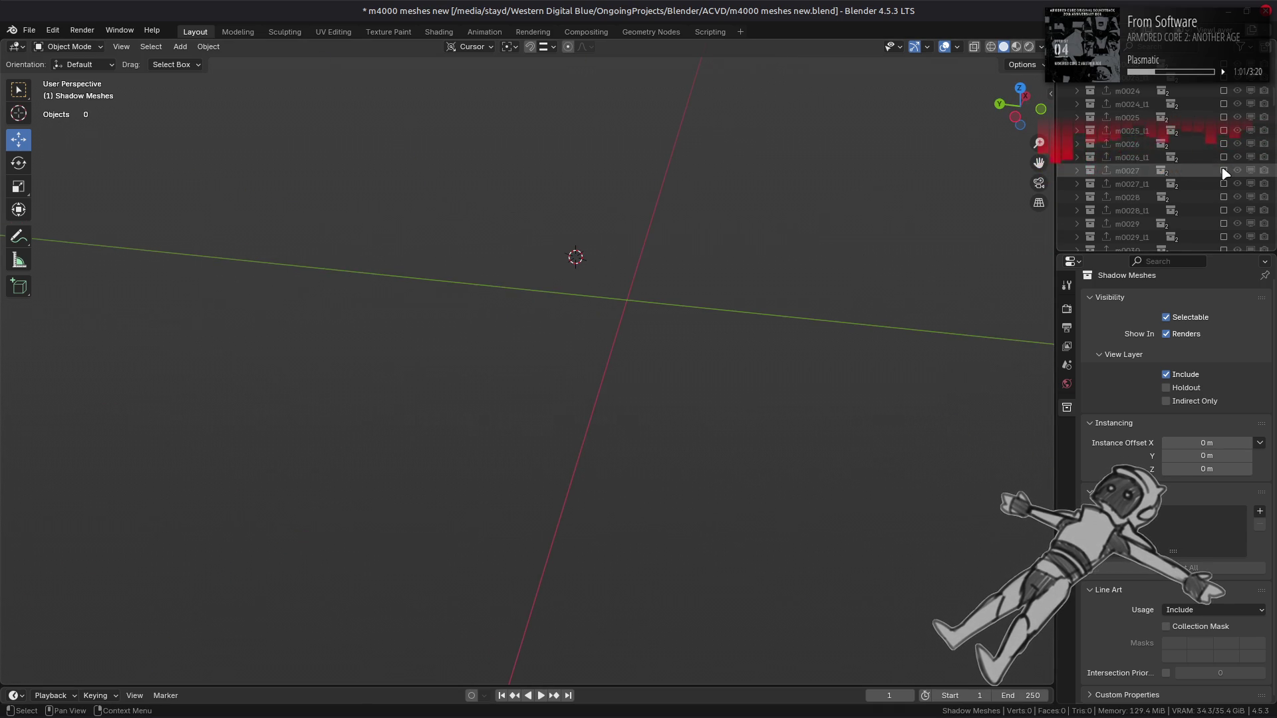
pyautogui.click(1224, 144)
pyautogui.moveTo(631, 266)
pyautogui.mouseDown(button='middle')
pyautogui.moveTo(812, 248)
pyautogui.moveTo(593, 257)
pyautogui.moveTo(672, 266)
pyautogui.mouseUp(button='middle')
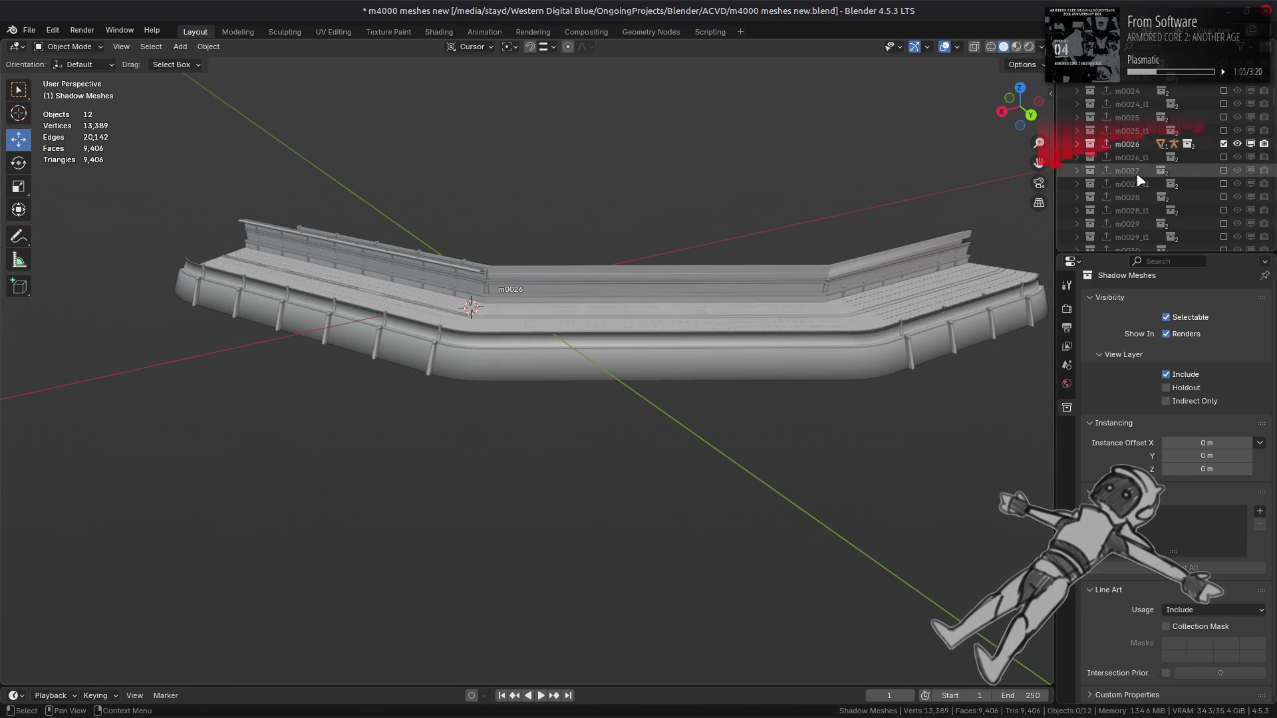
pyautogui.click(1224, 143)
pyautogui.click(1224, 117)
pyautogui.moveTo(598, 259)
pyautogui.mouseDown(button='middle')
pyautogui.moveTo(795, 277)
pyautogui.moveTo(862, 228)
pyautogui.mouseUp(button='middle')
pyautogui.scroll(3, 725, 271)
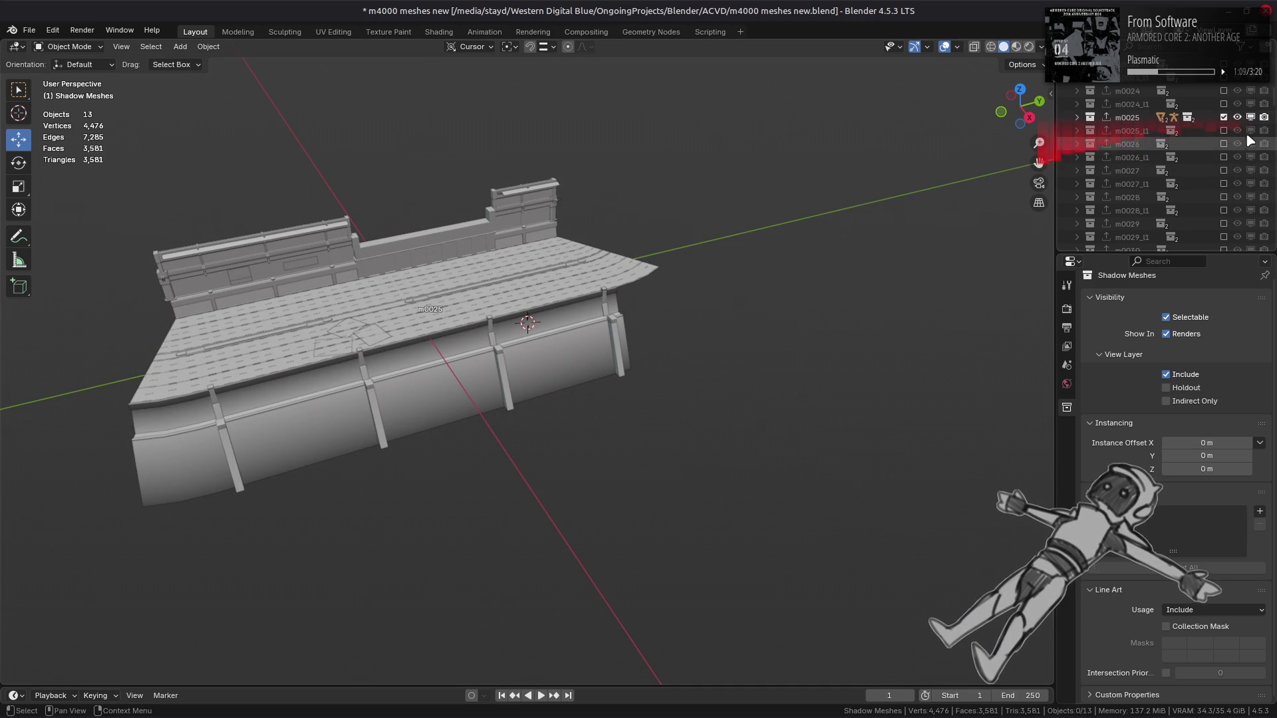
pyautogui.click(1224, 117)
# Briefly toggle the m0024, m0023, m0022 and m0021 decks on and off
pyautogui.click(1223, 90)
pyautogui.click(1224, 91)
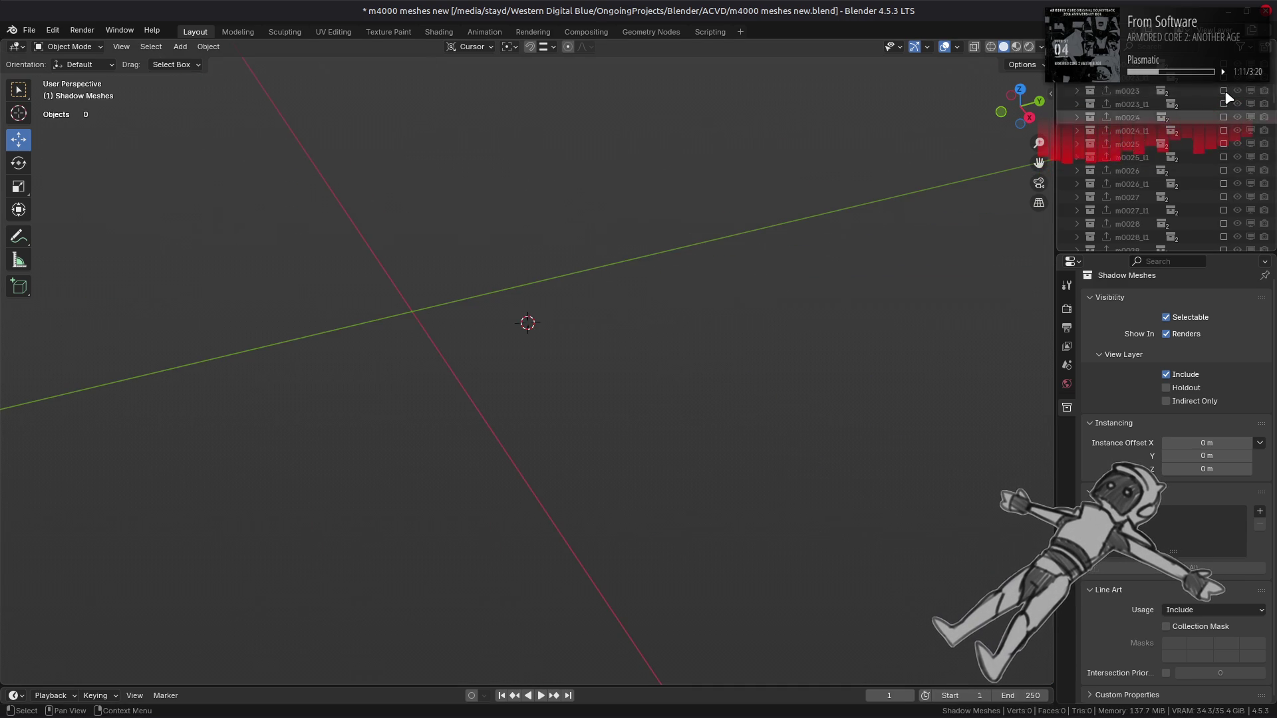
pyautogui.scroll(3, 1226, 133)
pyautogui.click(1223, 144)
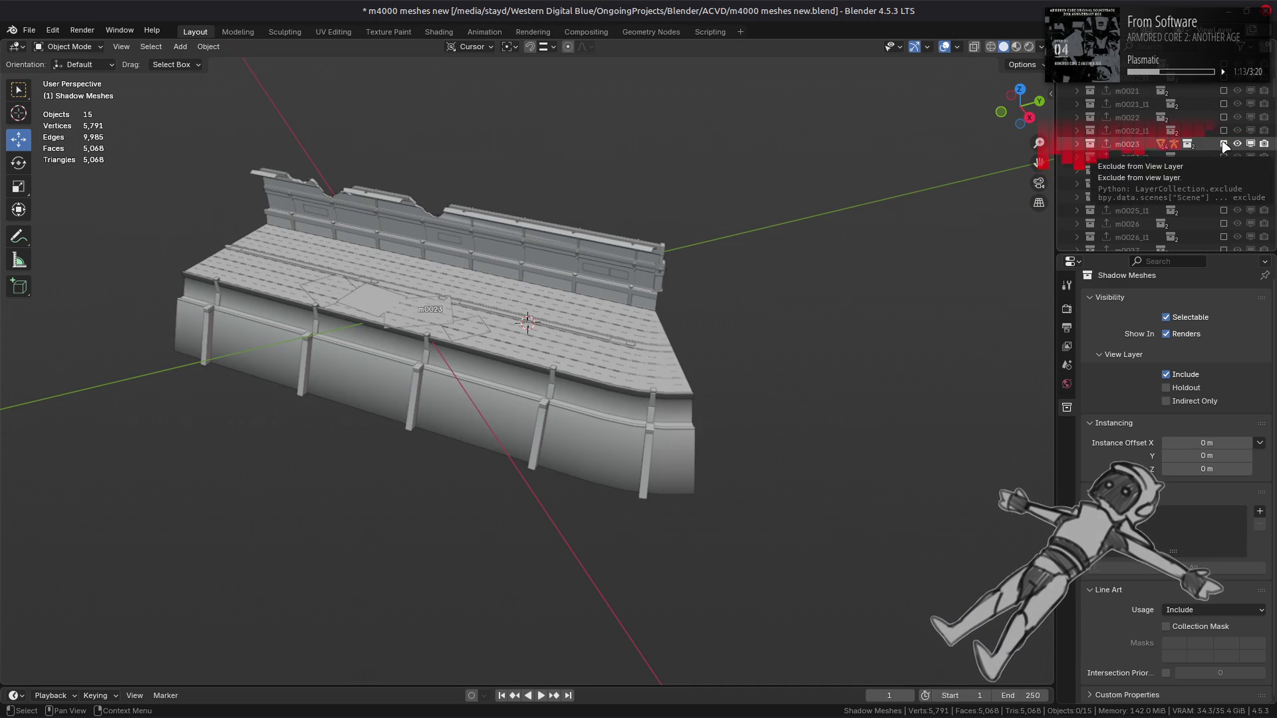
pyautogui.click(1223, 143)
pyautogui.click(1224, 117)
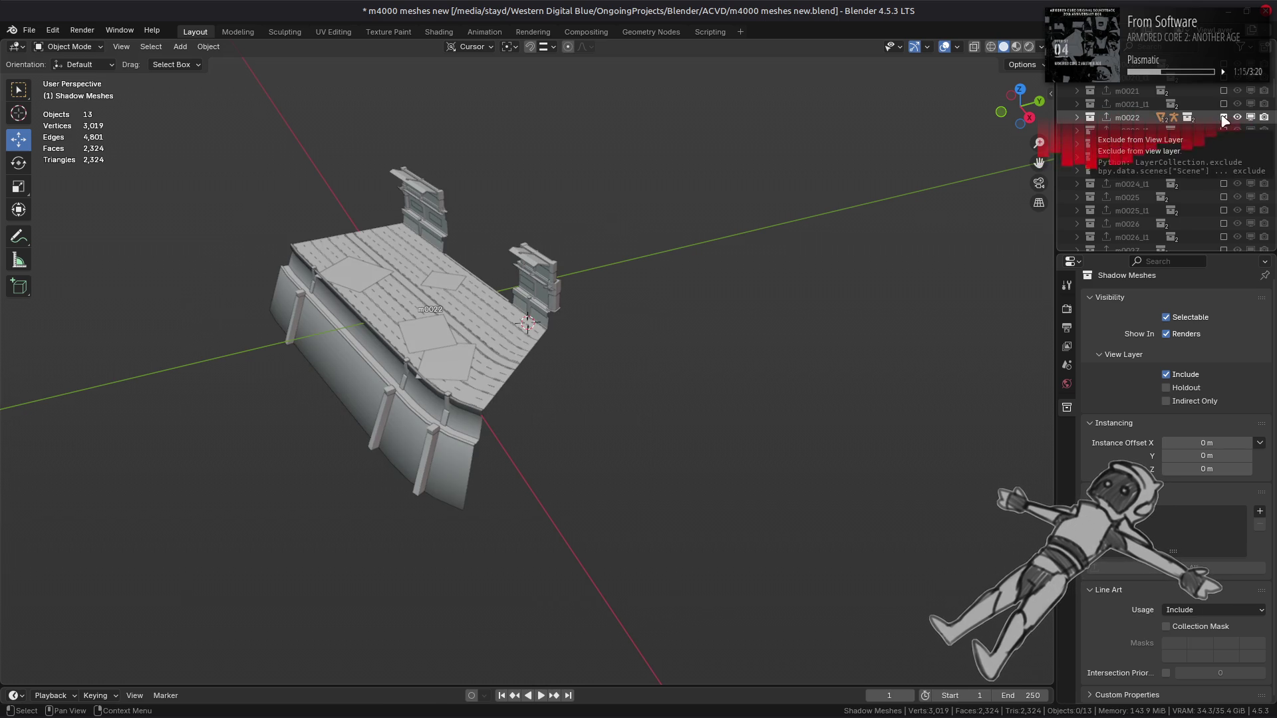
pyautogui.click(1223, 117)
pyautogui.scroll(1, 1225, 120)
pyautogui.click(1223, 117)
pyautogui.click(1224, 117)
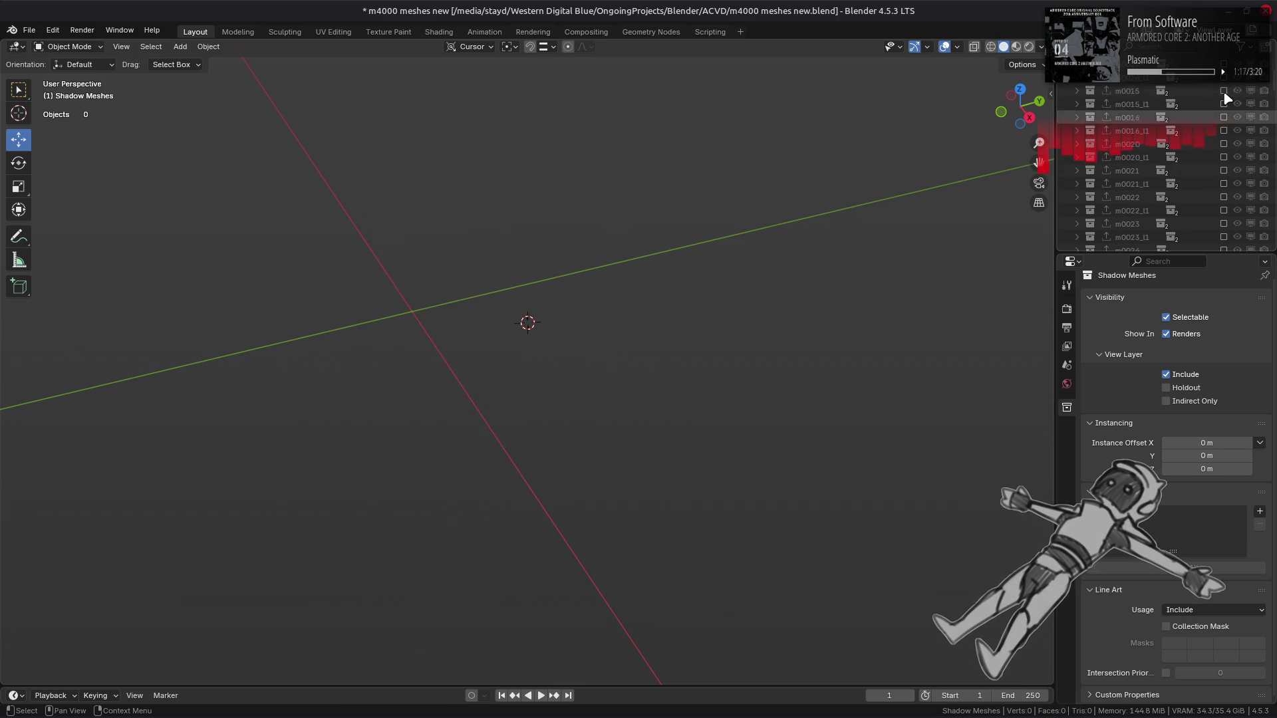
# Include the m0020 collection and view its deck from a low side angle
pyautogui.scroll(2, 1226, 119)
pyautogui.click(1224, 144)
pyautogui.moveTo(761, 333)
pyautogui.mouseDown(button='middle')
pyautogui.moveTo(769, 305)
pyautogui.moveTo(795, 309)
pyautogui.moveTo(793, 326)
pyautogui.mouseUp(button='middle')
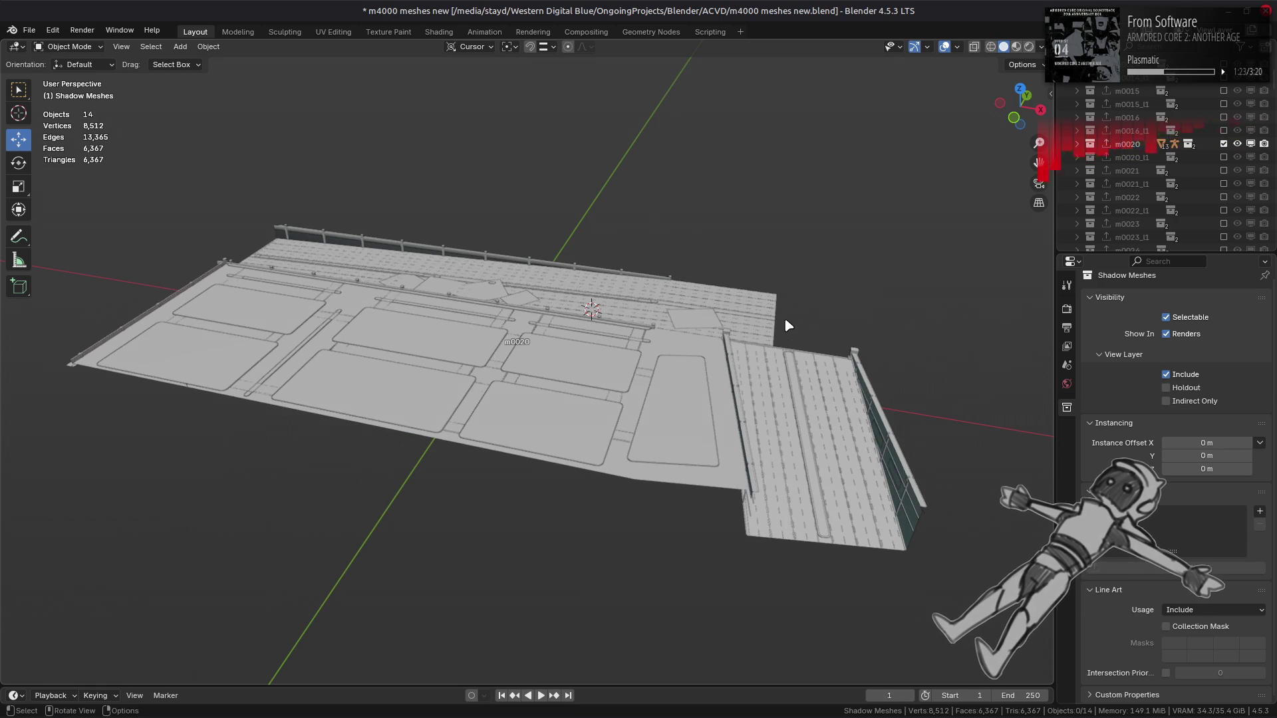
pyautogui.hotkey('alt', 'Tab')
pyautogui.press('Return')
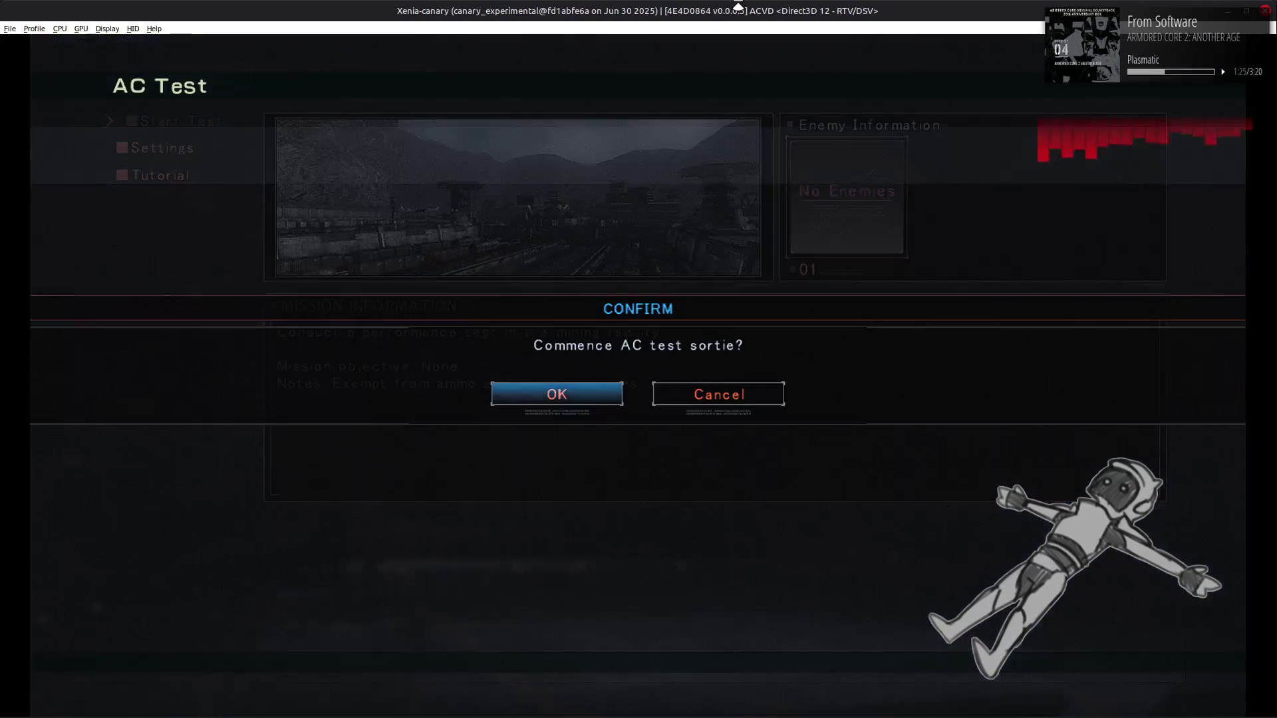
pyautogui.press('Return')
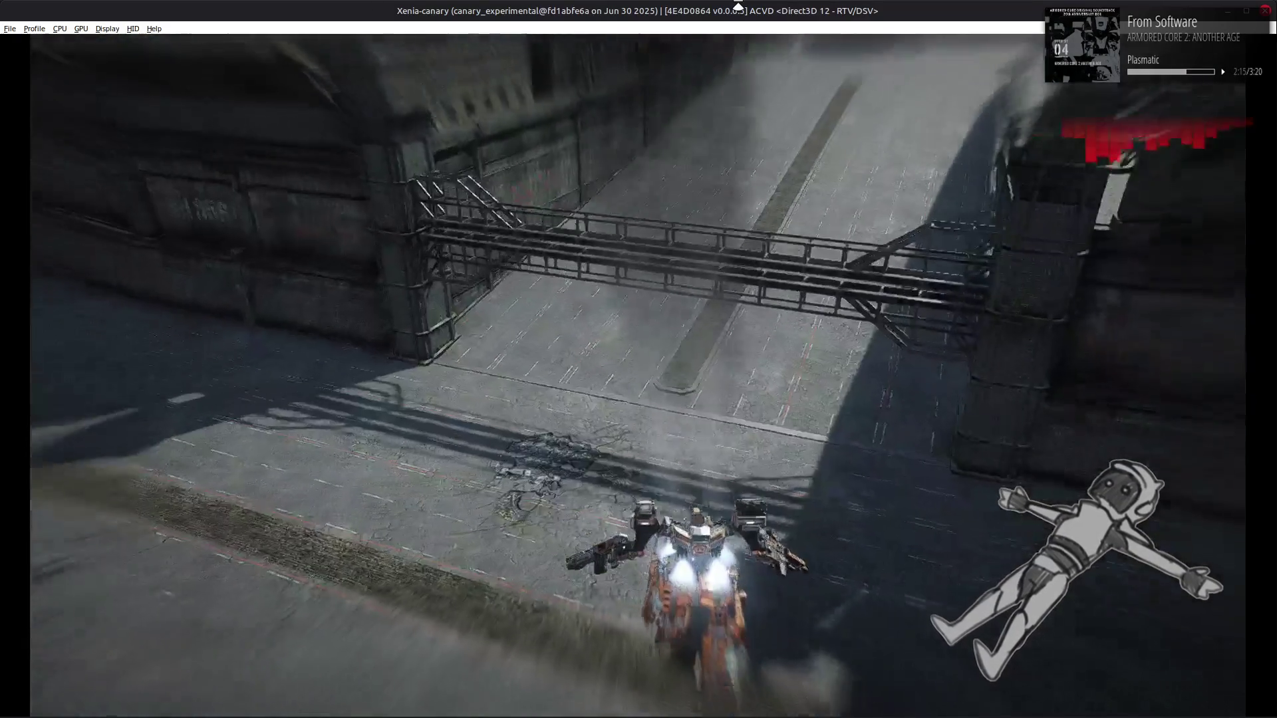
pyautogui.press('Escape')
pyautogui.press('Return')
pyautogui.press('Escape')
pyautogui.press('Escape')
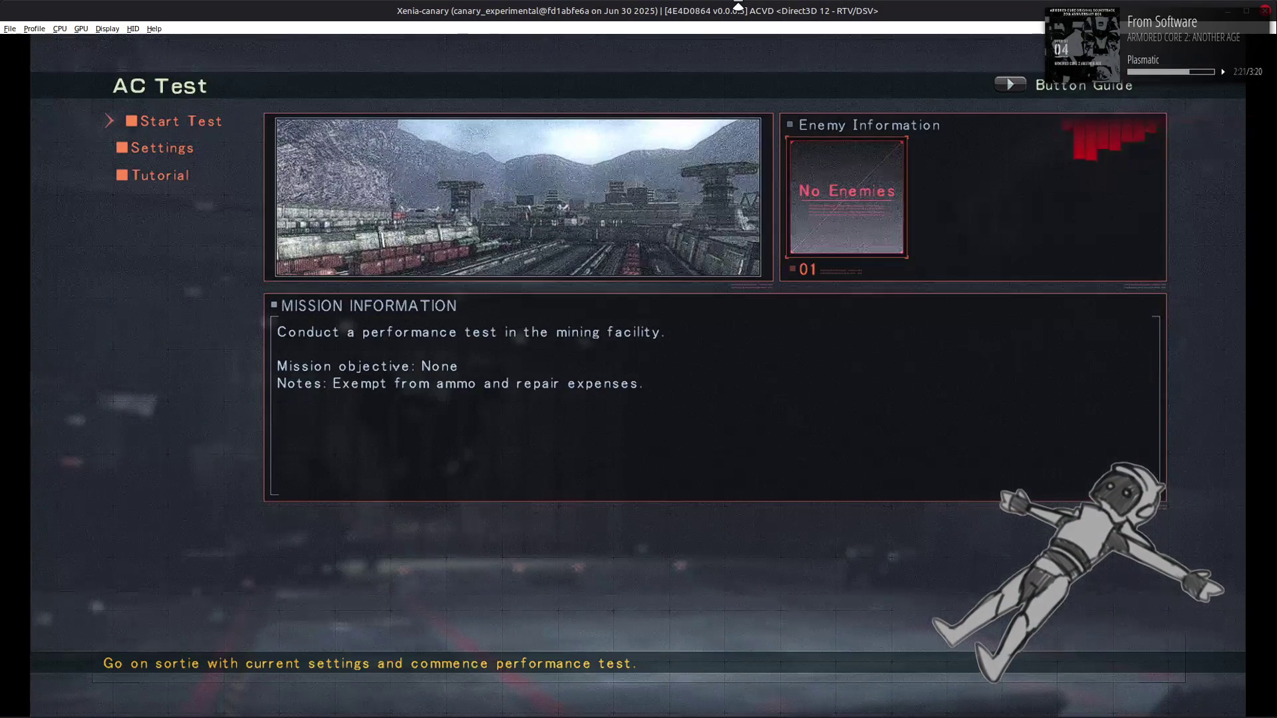
pyautogui.hotkey('alt', 'Tab')
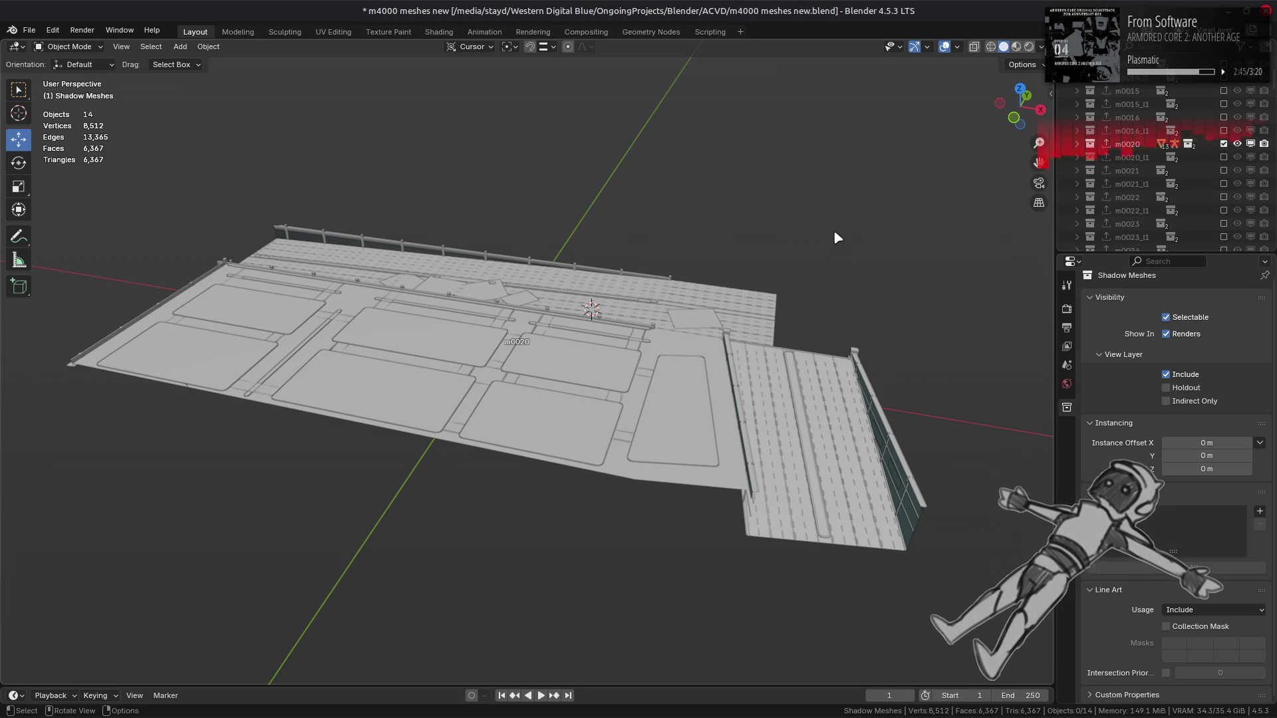
# Zoom in toward the walkway ramp and save the blend file
pyautogui.moveTo(817, 477)
pyautogui.keyDown('shift'); pyautogui.mouseDown(button='middle')
pyautogui.moveTo(587, 370)
pyautogui.moveTo(595, 385)
pyautogui.mouseUp(button='middle'); pyautogui.keyUp('shift')
pyautogui.scroll(3, 635, 413)
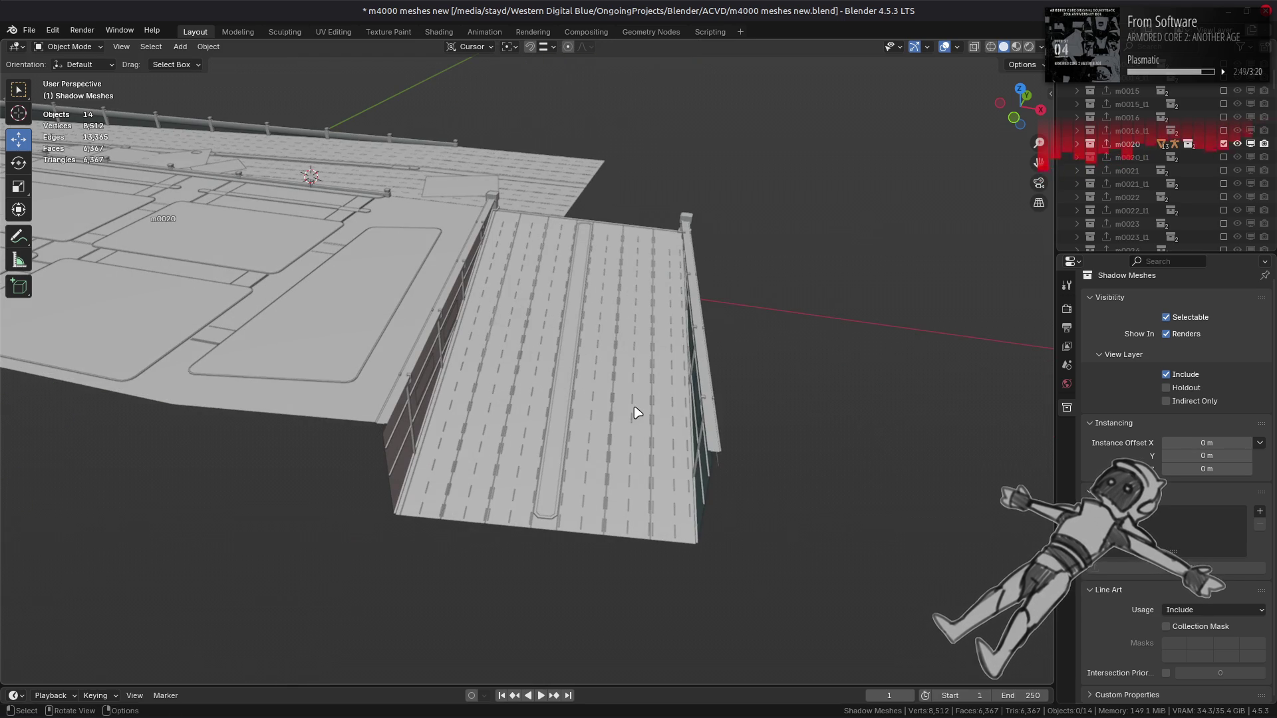
pyautogui.scroll(3, 635, 412)
pyautogui.moveTo(562, 385)
pyautogui.mouseDown(button='middle')
pyautogui.moveTo(536, 345)
pyautogui.moveTo(614, 419)
pyautogui.mouseUp(button='middle')
pyautogui.scroll(-2, 613, 419)
pyautogui.hotkey('ctrl', 's')
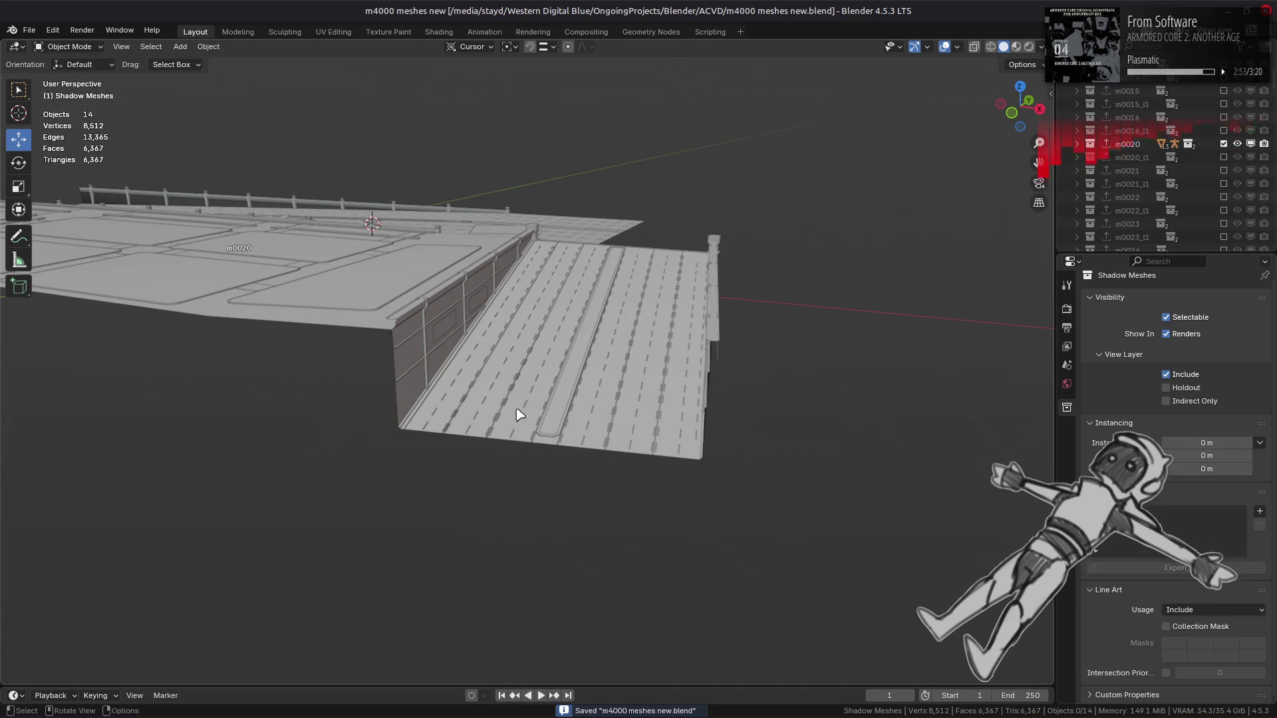
pyautogui.moveTo(456, 302)
pyautogui.mouseDown(button='middle')
pyautogui.moveTo(579, 322)
pyautogui.moveTo(665, 305)
pyautogui.moveTo(464, 316)
pyautogui.mouseUp(button='middle')
pyautogui.scroll(-5, 1097, 160)
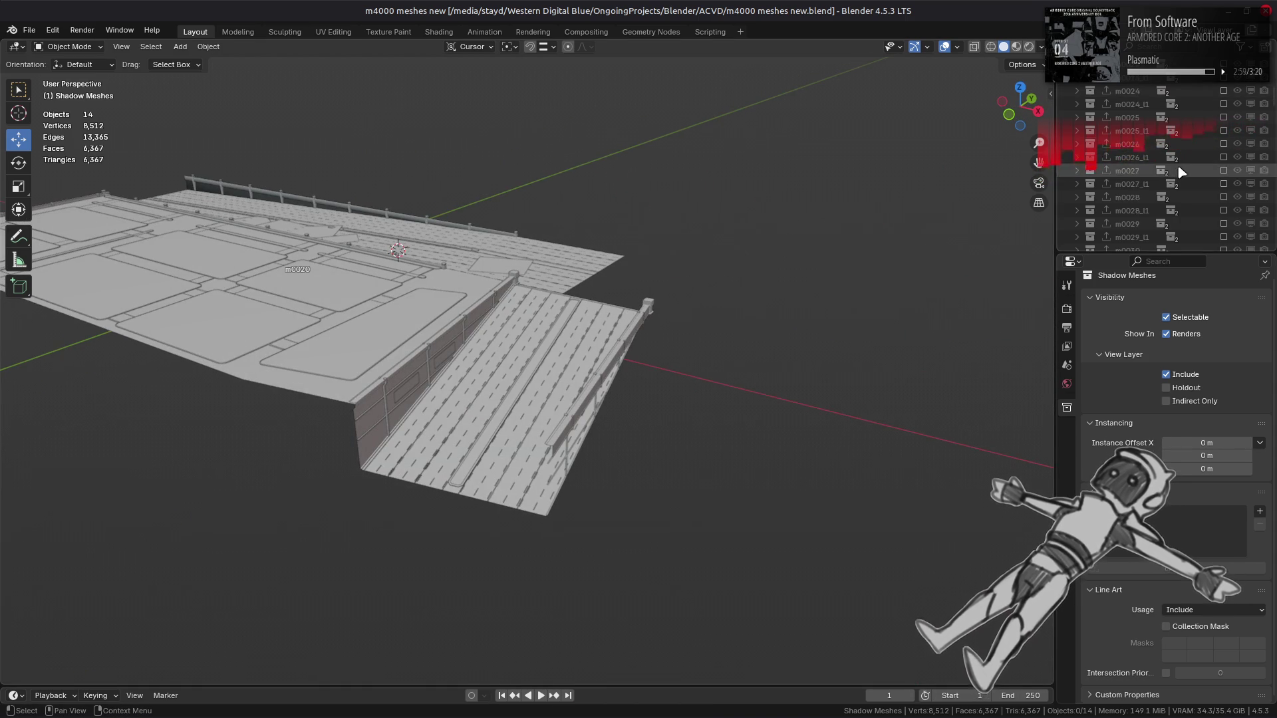
pyautogui.scroll(-8, 1181, 172)
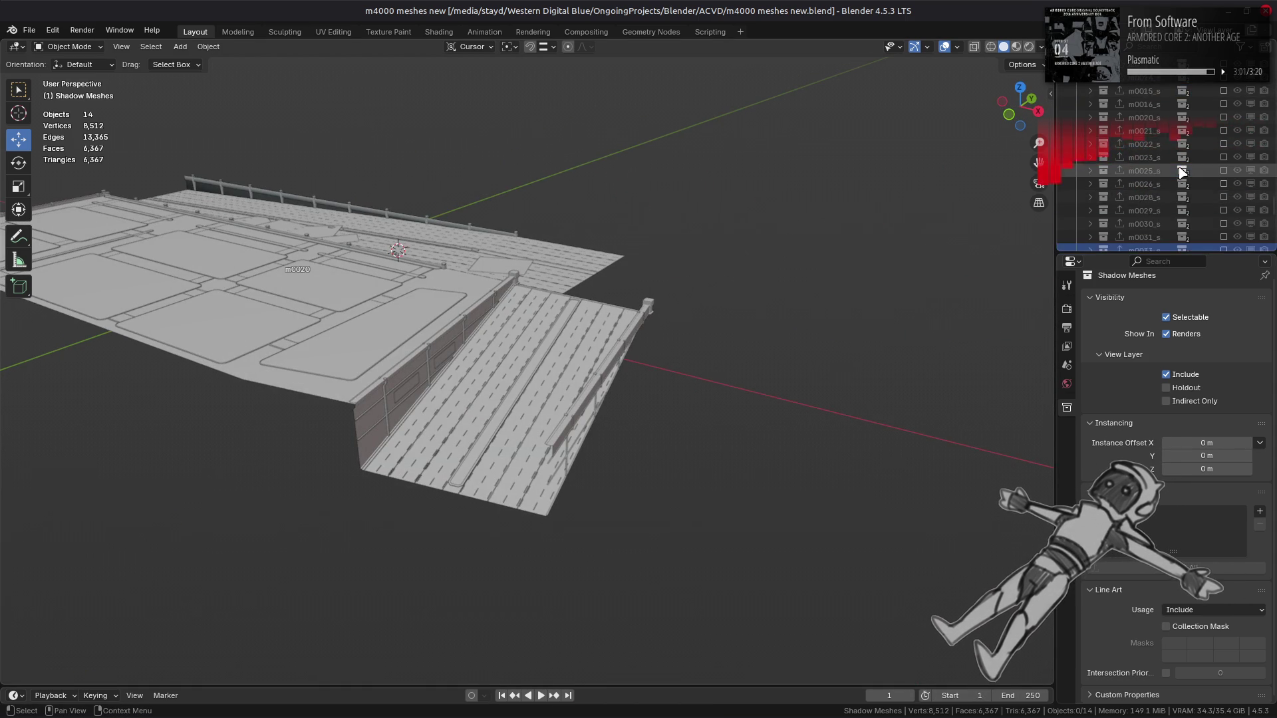
# Show the m0020_s shadow mesh and select its Mesh 0.005 object in the Outliner
pyautogui.click(1223, 170)
pyautogui.click(1089, 170)
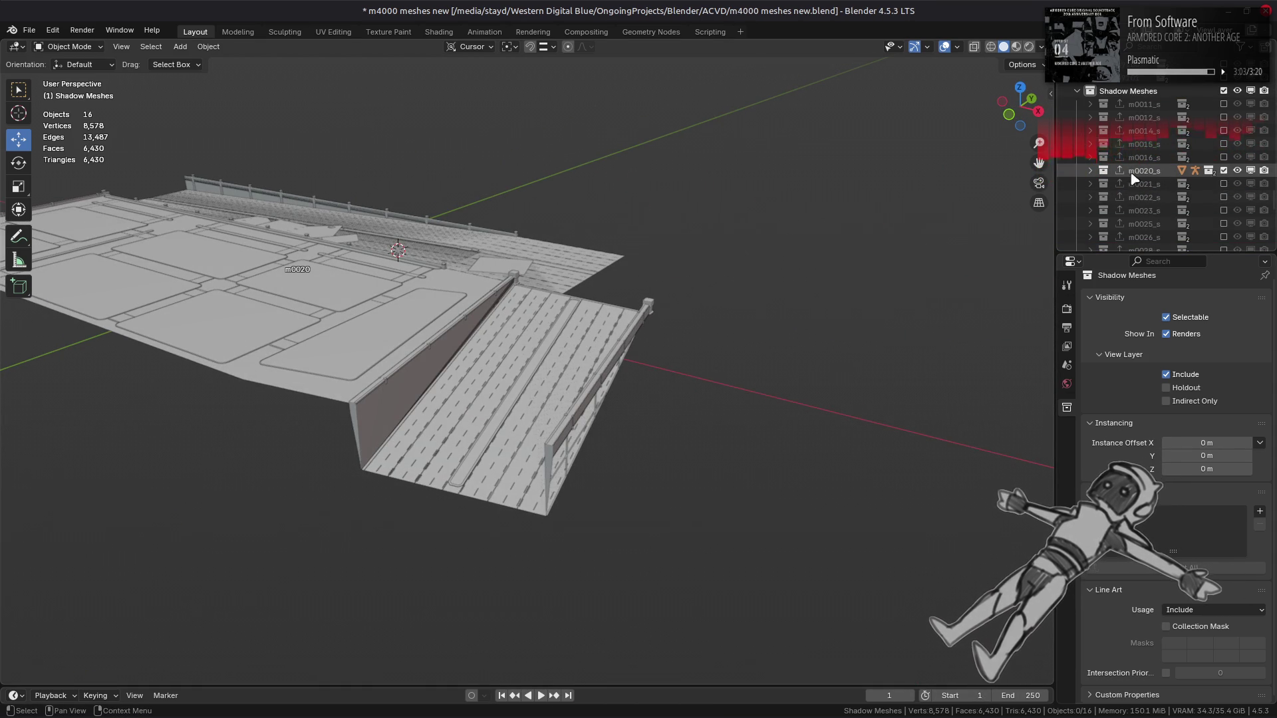
pyautogui.click(1104, 196)
pyautogui.click(1157, 210)
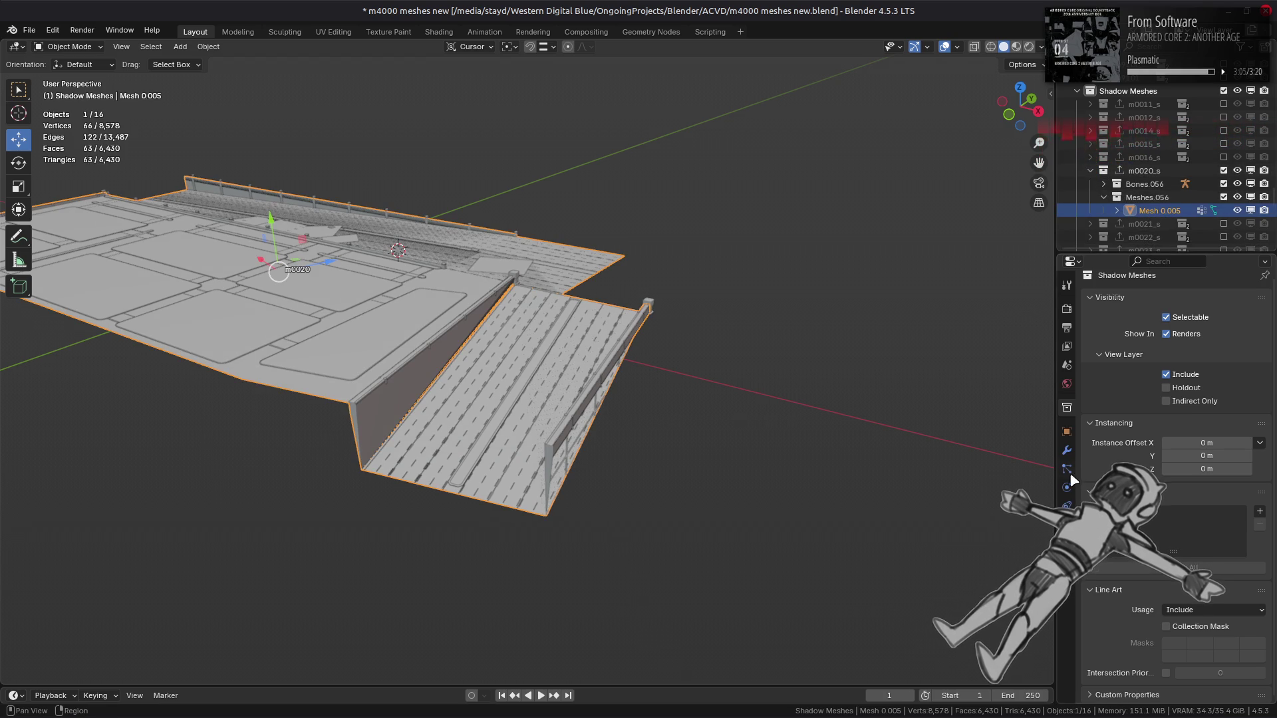
# Enable In Front and set a red viewport display colour for Mesh 0.005
pyautogui.click(1066, 431)
pyautogui.scroll(-8, 1170, 465)
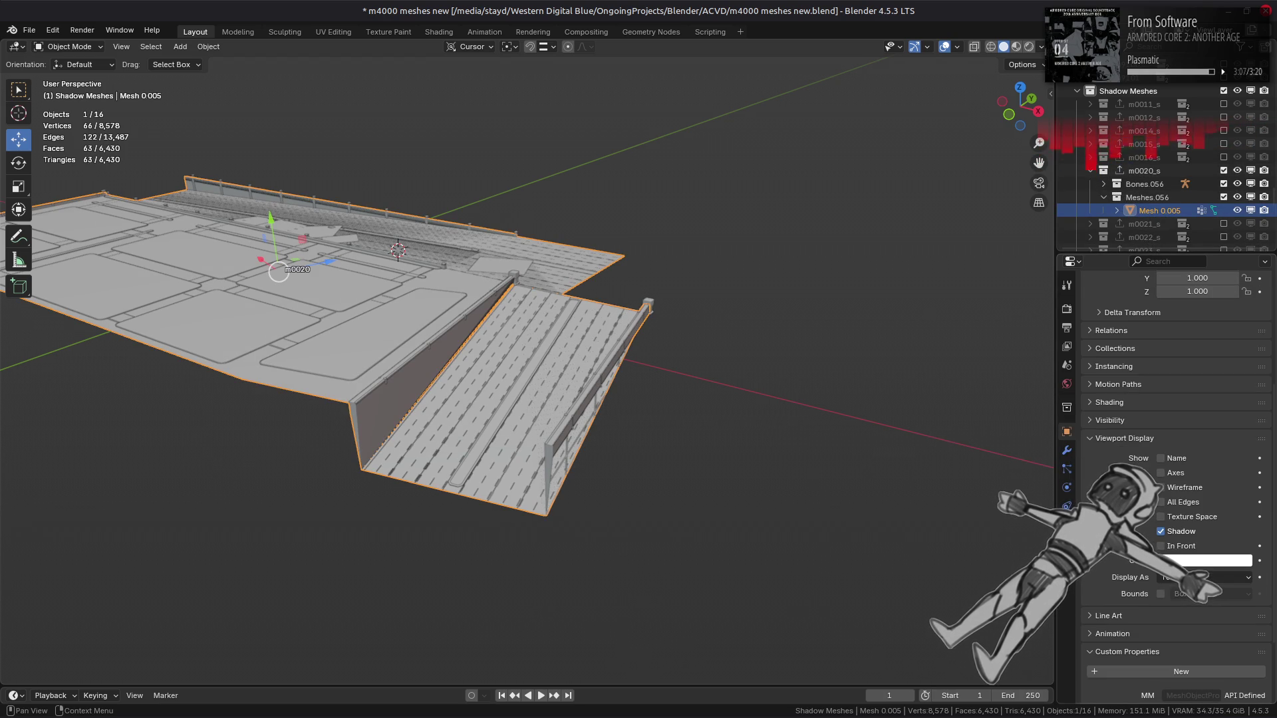
pyautogui.click(1161, 546)
pyautogui.click(1211, 561)
pyautogui.click(1219, 451)
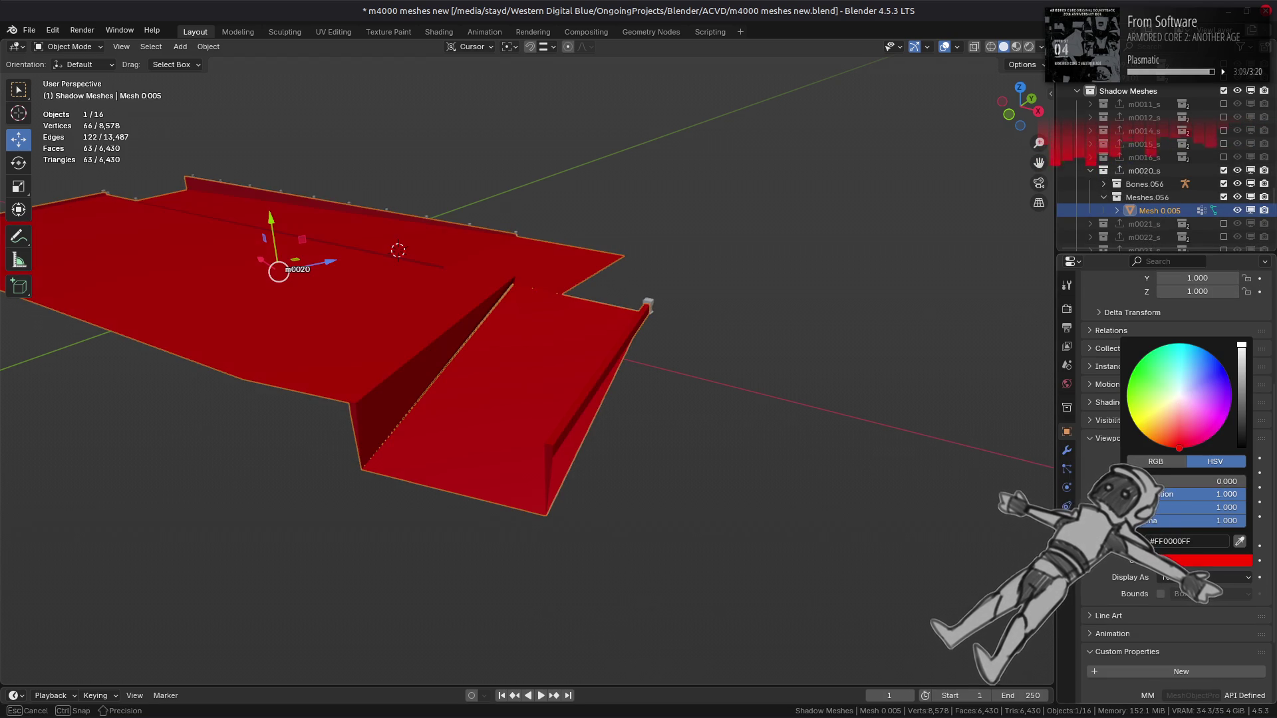
# Open the red shadow mesh in edit mode and orbit closer around it
pyautogui.scroll(3, 665, 415)
pyautogui.scroll(3, 718, 422)
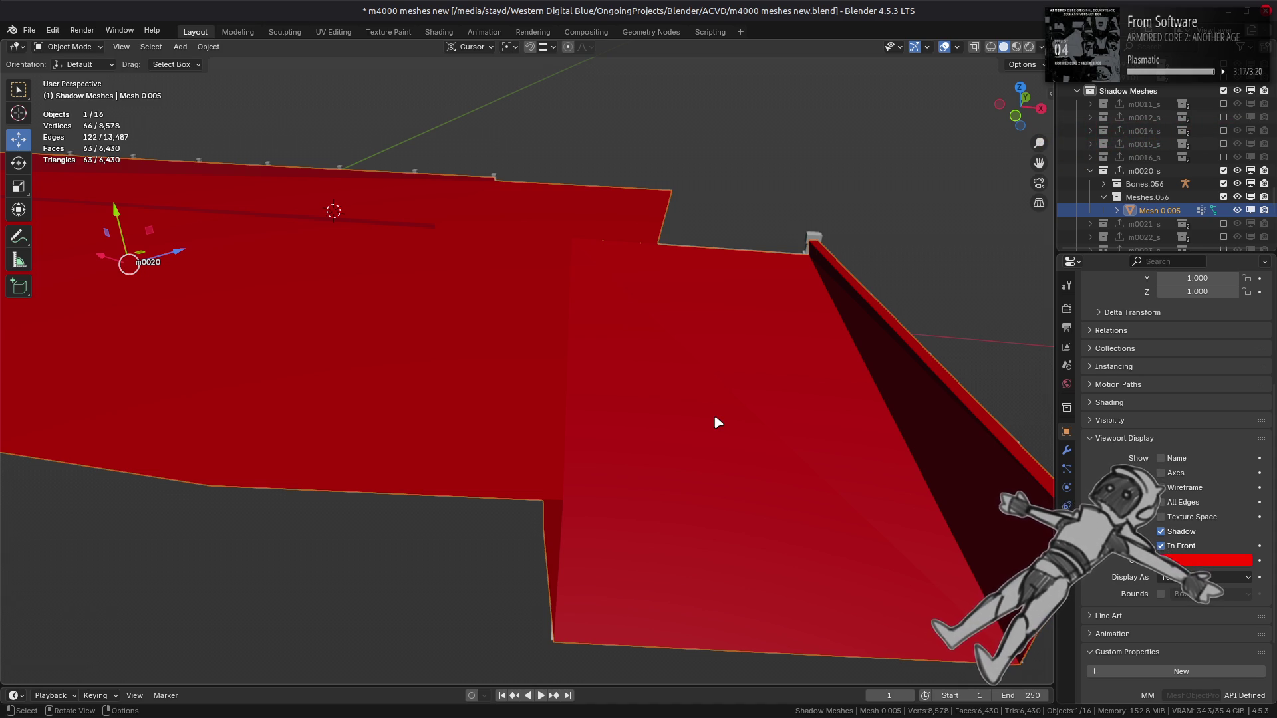
pyautogui.press('Tab')
pyautogui.scroll(-3, 713, 416)
pyautogui.moveTo(493, 337)
pyautogui.mouseDown(button='middle')
pyautogui.moveTo(458, 370)
pyautogui.moveTo(608, 349)
pyautogui.mouseUp(button='middle')
# Run Limited Dissolve on the whole shadow mesh with a 1° max angle
pyautogui.click(608, 349)
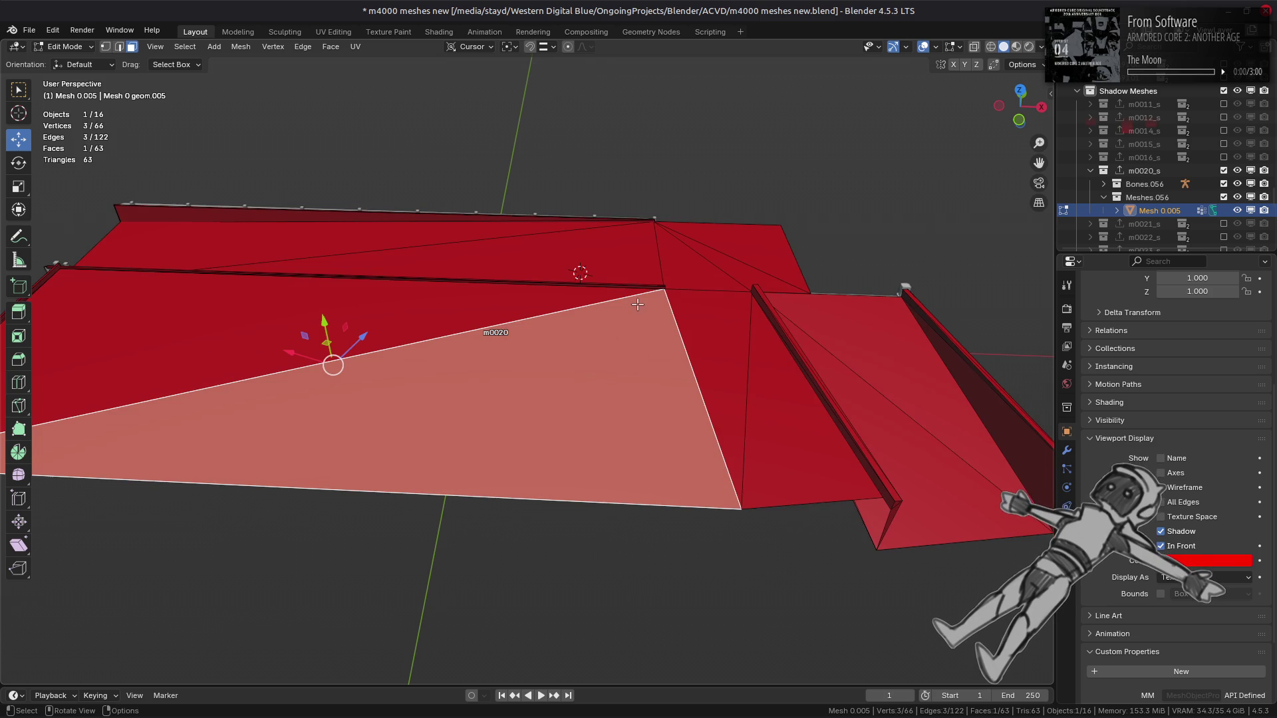
pyautogui.press('a')
pyautogui.click(240, 47)
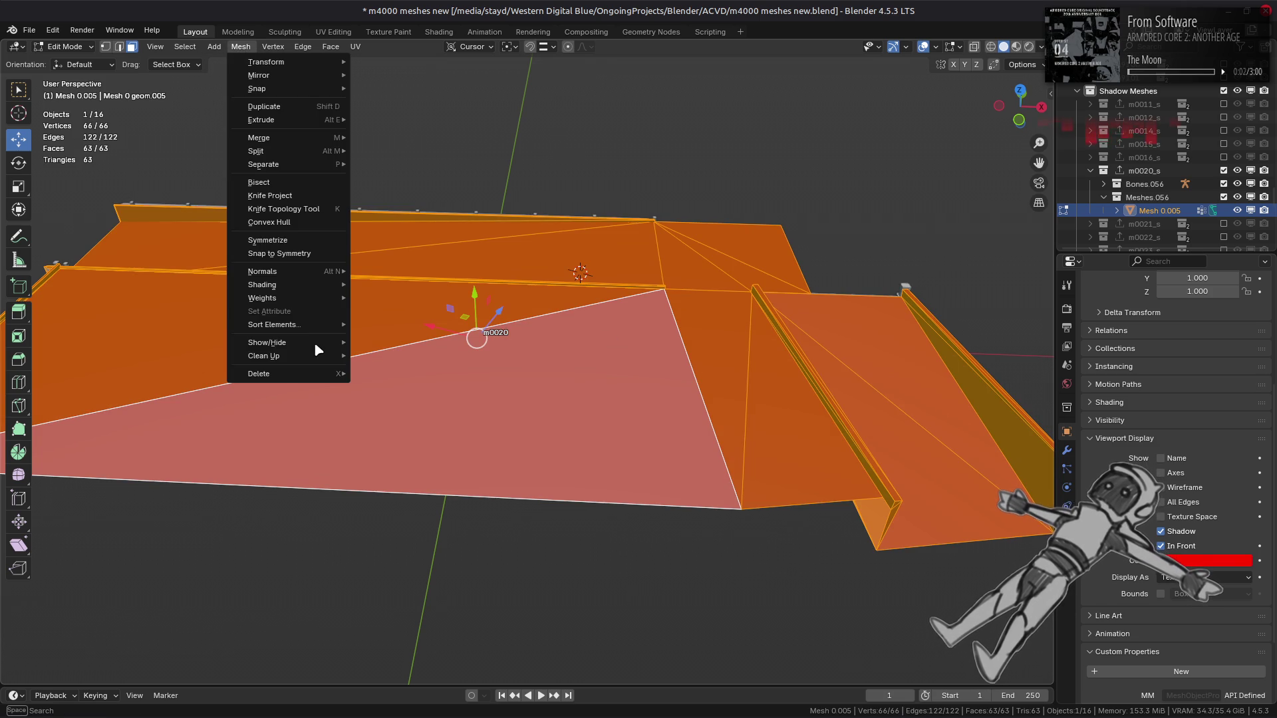
pyautogui.moveTo(308, 359)
pyautogui.click(392, 400)
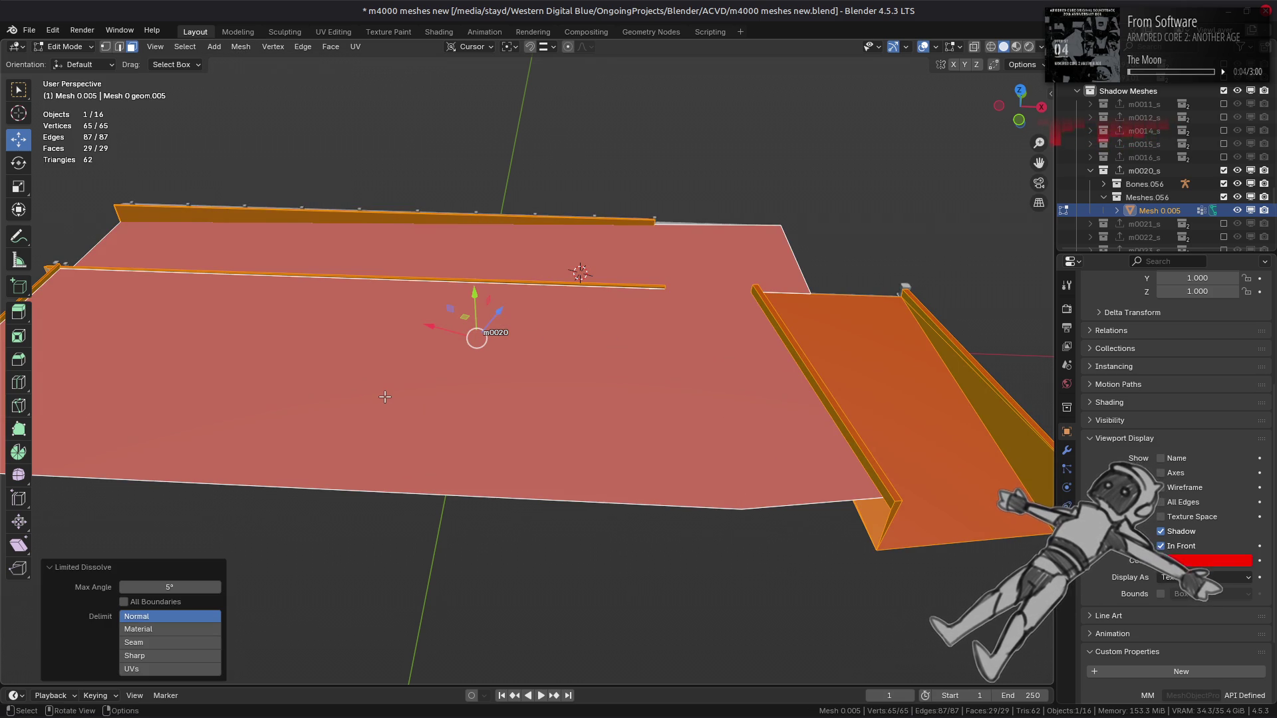
pyautogui.moveTo(170, 586); pyautogui.dragTo(161, 583)
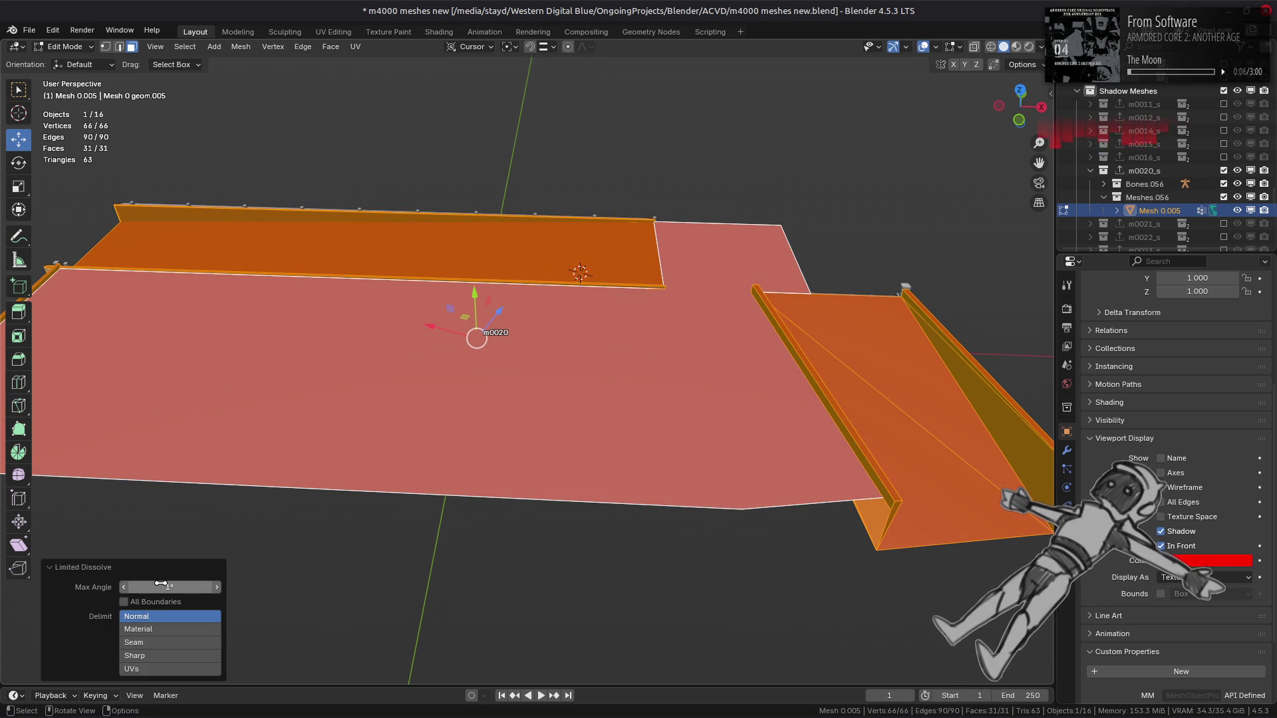
# Delete the floor plane, pyramid and top strip faces
pyautogui.moveTo(756, 340); pyautogui.dragTo(710, 328, button='middle')
pyautogui.click(730, 392)
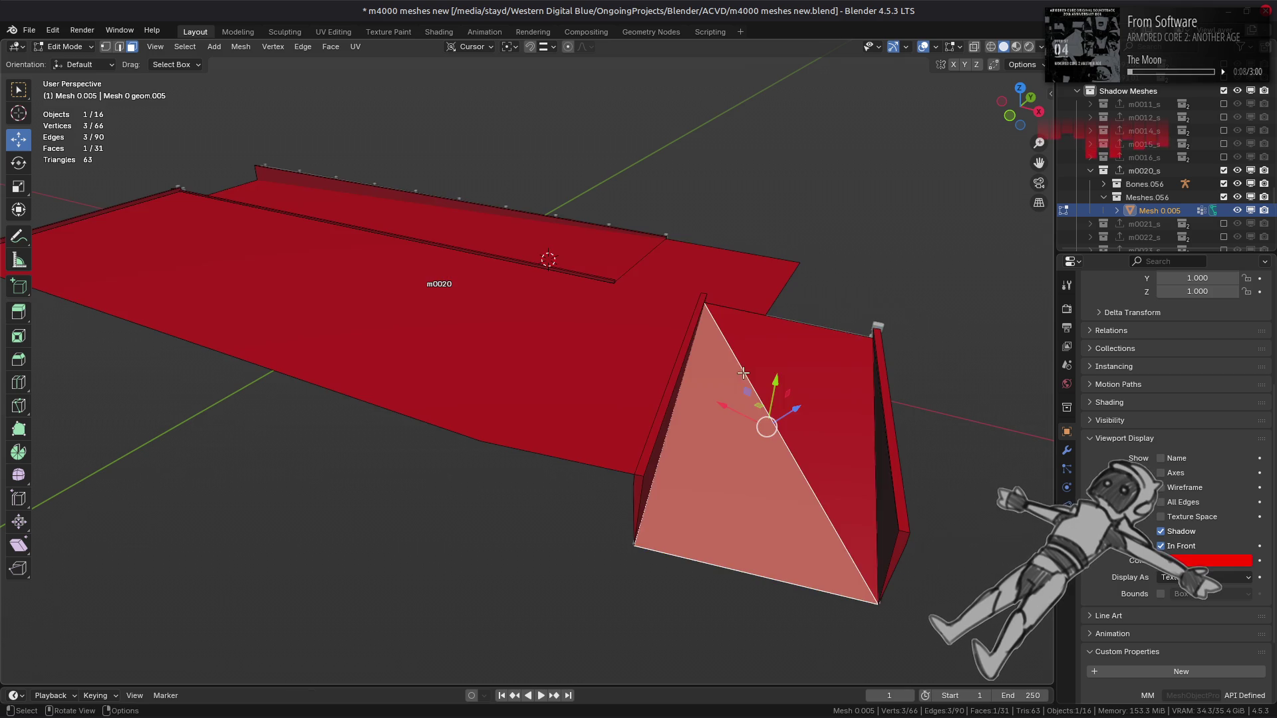
pyautogui.keyDown('shift'); pyautogui.click(755, 343); pyautogui.keyUp('shift')
pyautogui.keyDown('shift'); pyautogui.click(740, 279); pyautogui.keyUp('shift')
pyautogui.keyDown('shift'); pyautogui.click(609, 259); pyautogui.keyUp('shift')
pyautogui.rightClick(585, 555)
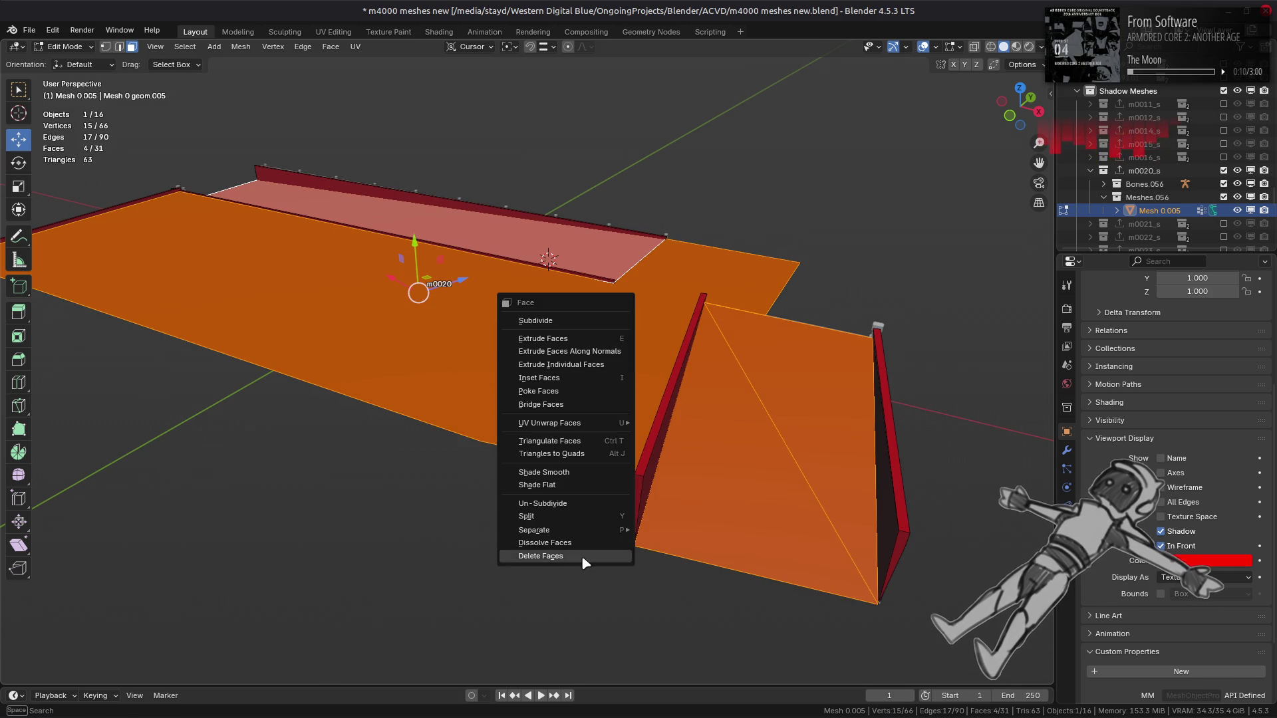
pyautogui.click(585, 556)
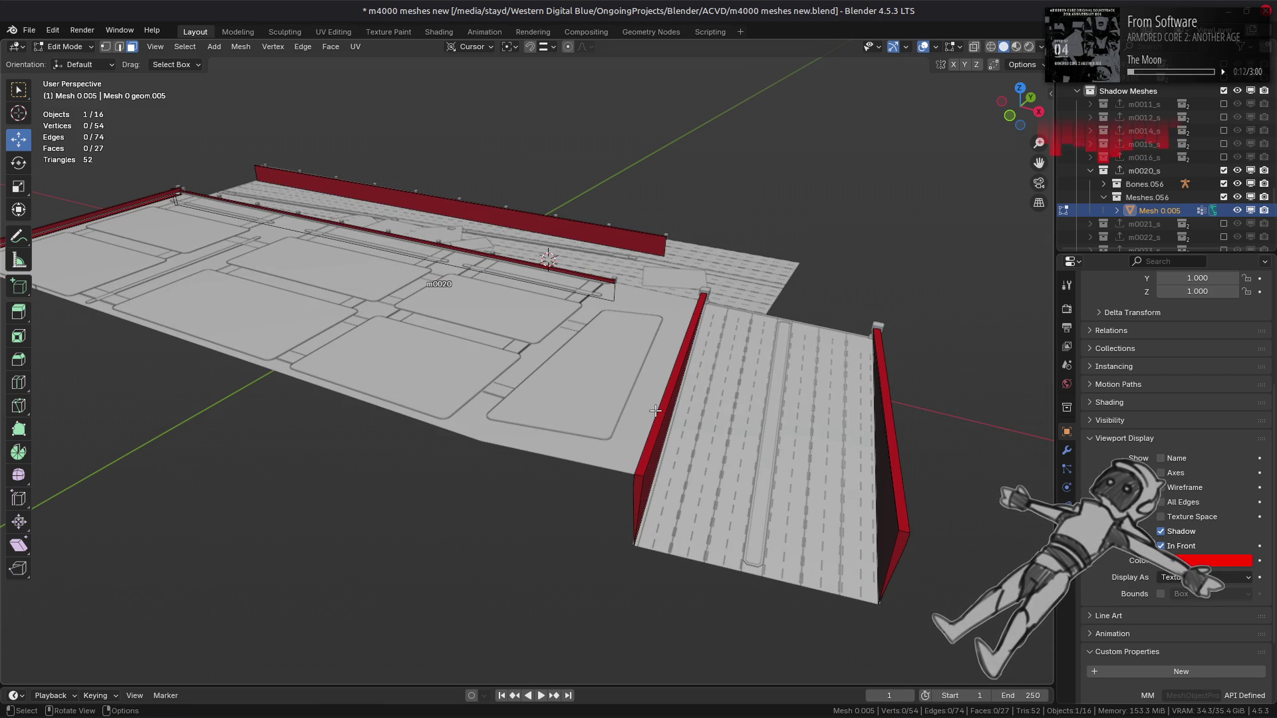
# Delete the lower beam face seen from the opposite side
pyautogui.moveTo(466, 379); pyautogui.dragTo(648, 354, button='middle')
pyautogui.scroll(6, 647, 354)
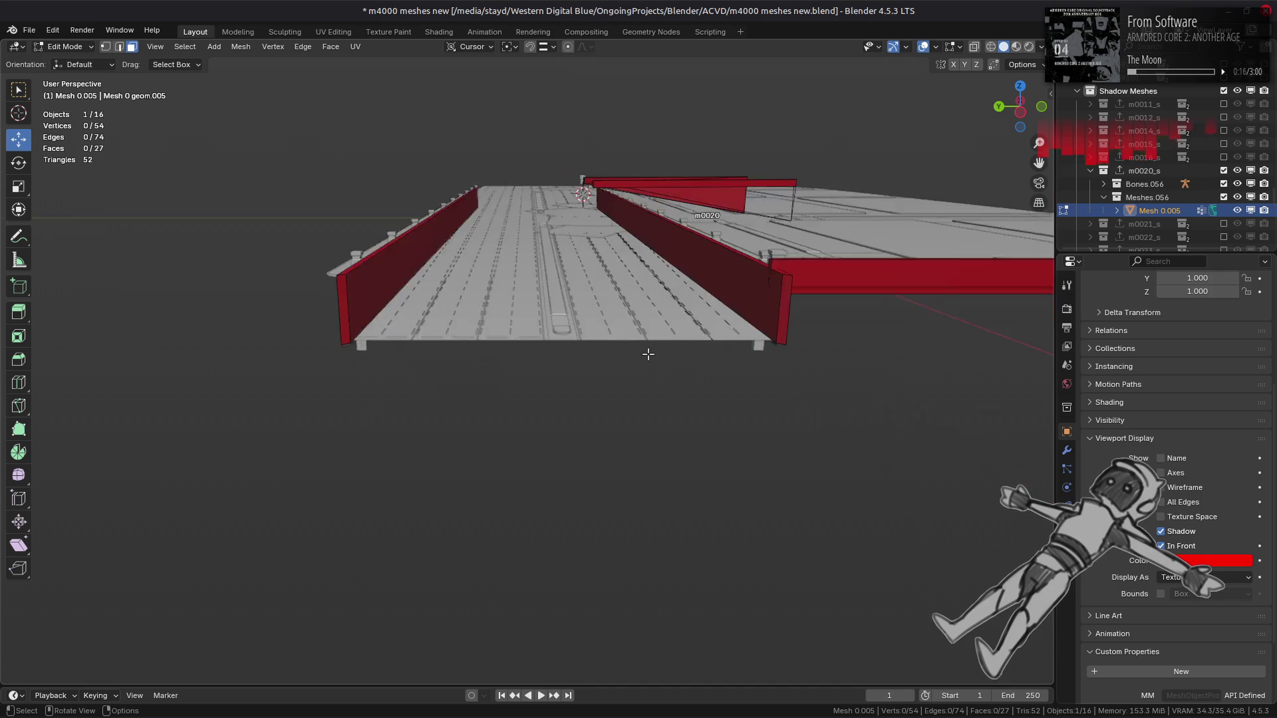
pyautogui.scroll(1, 508, 379)
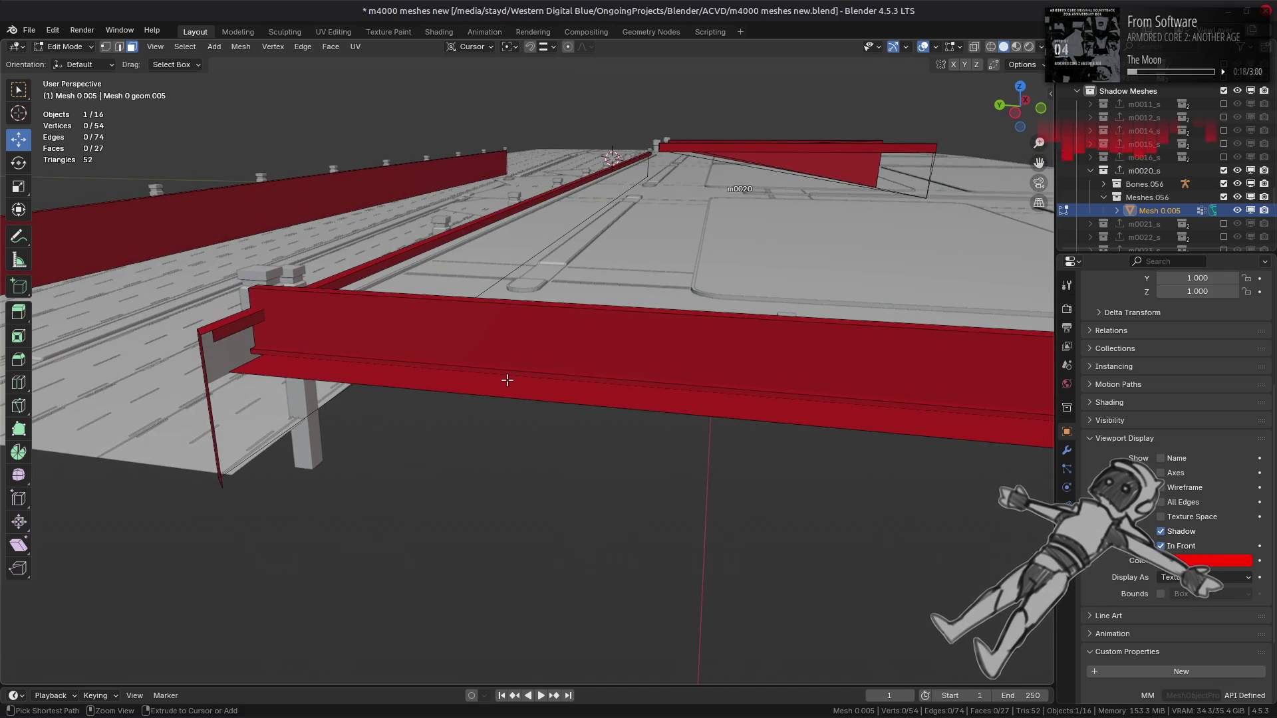
pyautogui.scroll(1, 509, 372)
pyautogui.click(509, 372)
pyautogui.moveTo(509, 372)
pyautogui.mouseDown(button='middle')
pyautogui.moveTo(580, 389)
pyautogui.moveTo(559, 403)
pyautogui.mouseUp(button='middle')
pyautogui.moveTo(376, 380); pyautogui.dragTo(540, 377, button='middle')
pyautogui.press('x')
pyautogui.click(701, 415)
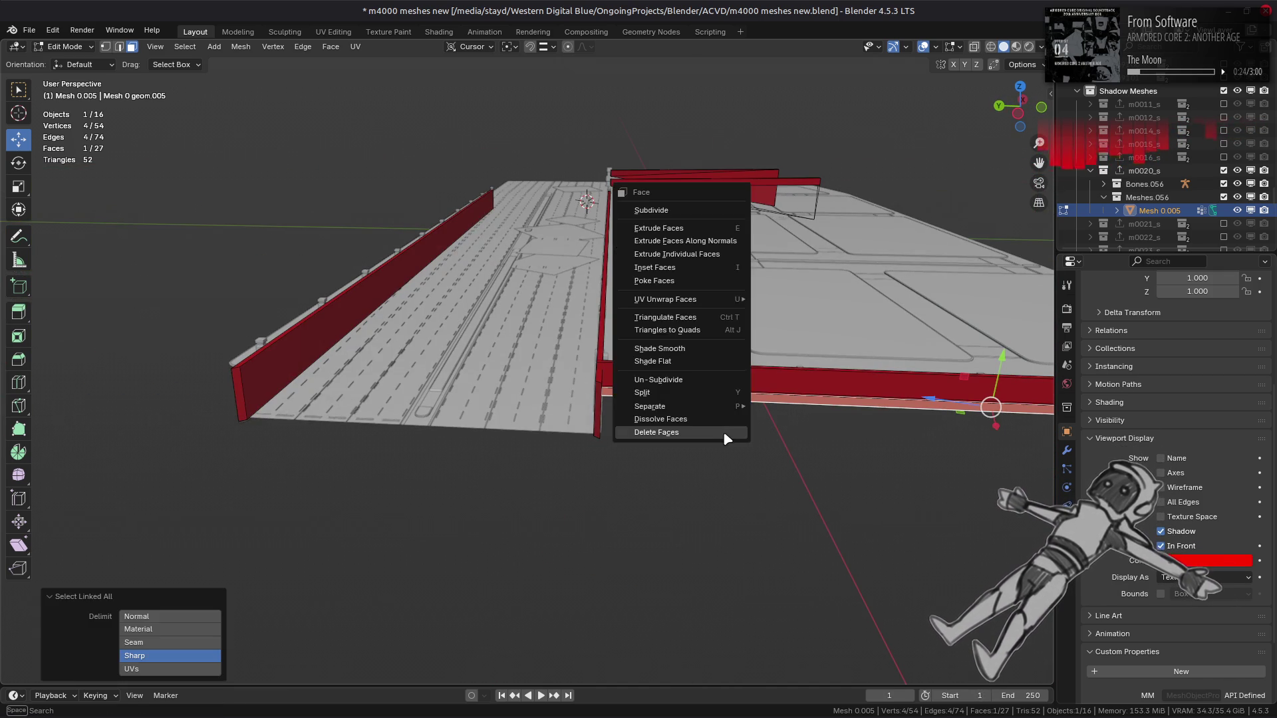
# Delete the remaining red beam face
pyautogui.moveTo(733, 428); pyautogui.dragTo(687, 407, button='middle')
pyautogui.click(615, 455)
pyautogui.click(609, 464)
pyautogui.click(622, 459)
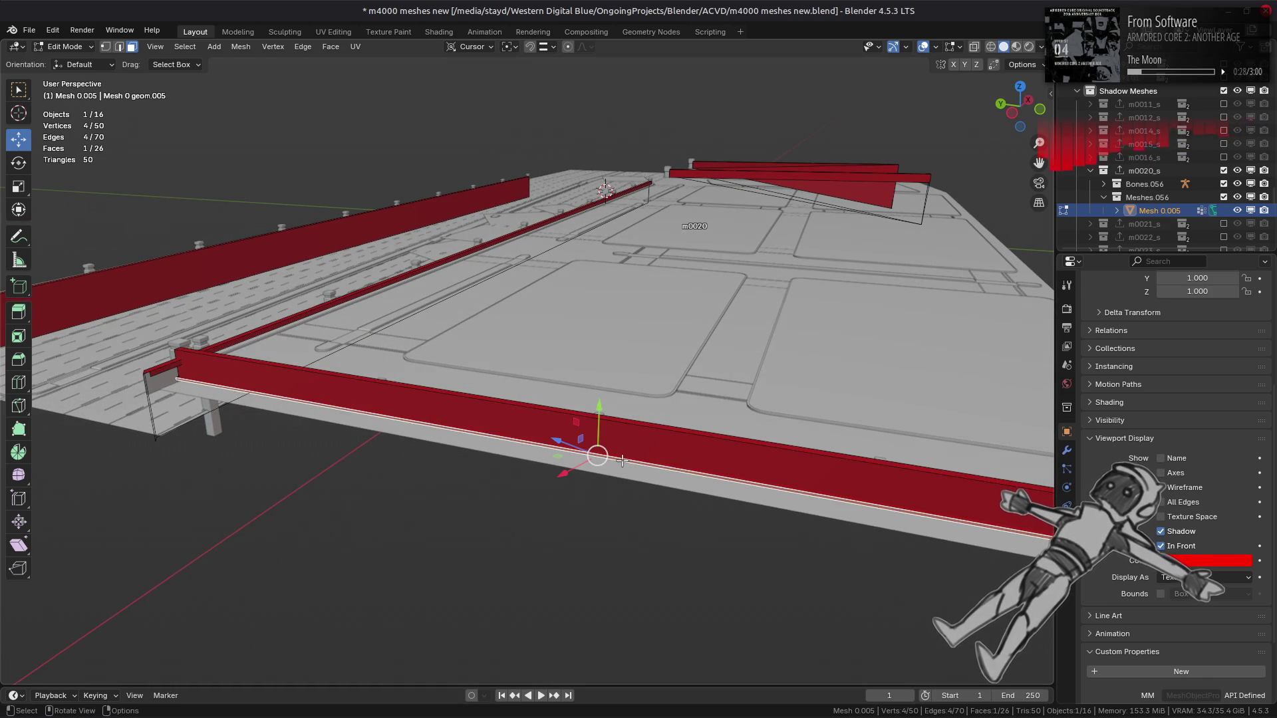
pyautogui.rightClick(669, 471)
pyautogui.click(670, 472)
# Select the original bridge railing object and return to object mode
pyautogui.moveTo(669, 472)
pyautogui.mouseDown(button='middle')
pyautogui.moveTo(641, 460)
pyautogui.moveTo(516, 470)
pyautogui.moveTo(600, 401)
pyautogui.mouseUp(button='middle')
pyautogui.moveTo(720, 317)
pyautogui.mouseDown(button='middle')
pyautogui.moveTo(601, 333)
pyautogui.moveTo(600, 346)
pyautogui.mouseUp(button='middle')
pyautogui.press('a')
pyautogui.moveTo(596, 399)
pyautogui.mouseDown(button='middle')
pyautogui.moveTo(665, 389)
pyautogui.moveTo(669, 399)
pyautogui.moveTo(605, 419)
pyautogui.mouseUp(button='middle')
pyautogui.rightClick(668, 399)
pyautogui.click(668, 399)
pyautogui.press('Tab')
# Duplicate the bridge railing and clear sharp marks from all its edges
pyautogui.hotkey('ctrl', 'z')
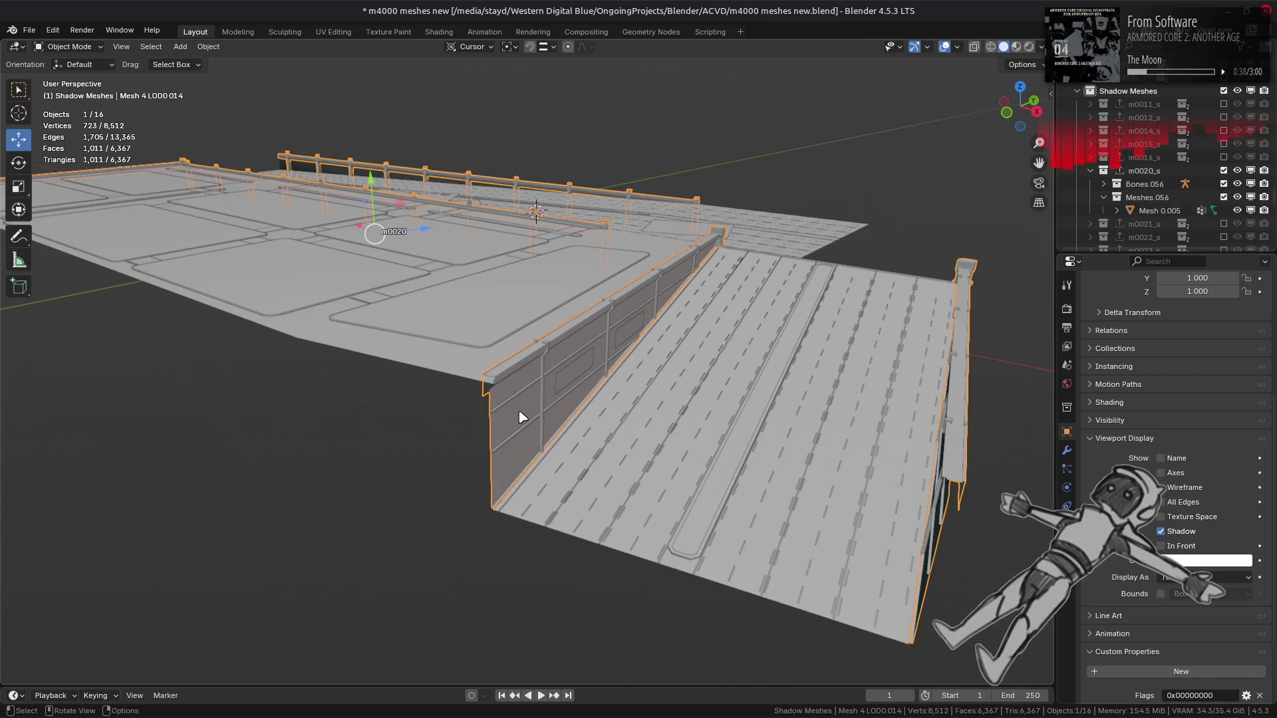
pyautogui.moveTo(595, 360)
pyautogui.mouseDown(button='middle')
pyautogui.moveTo(707, 362)
pyautogui.moveTo(685, 366)
pyautogui.moveTo(670, 339)
pyautogui.mouseUp(button='middle')
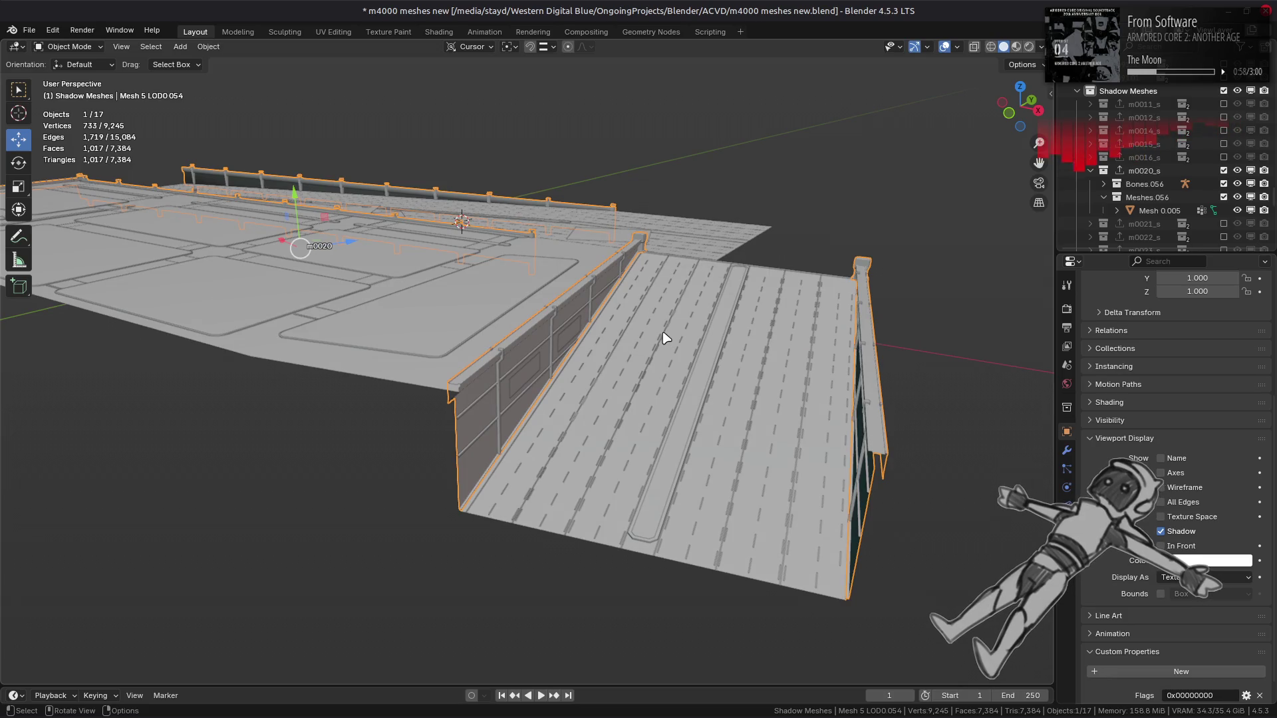
pyautogui.press('Tab')
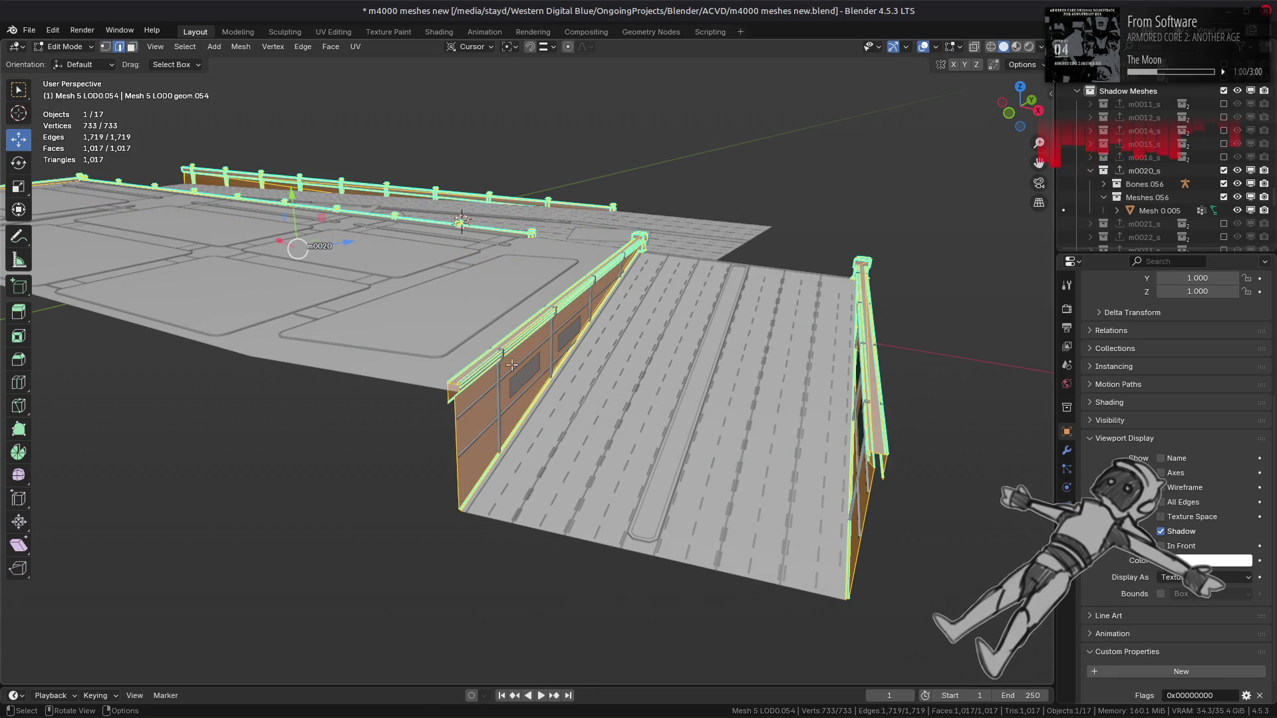
pyautogui.rightClick(515, 368)
pyautogui.click(446, 585)
pyautogui.press('3')
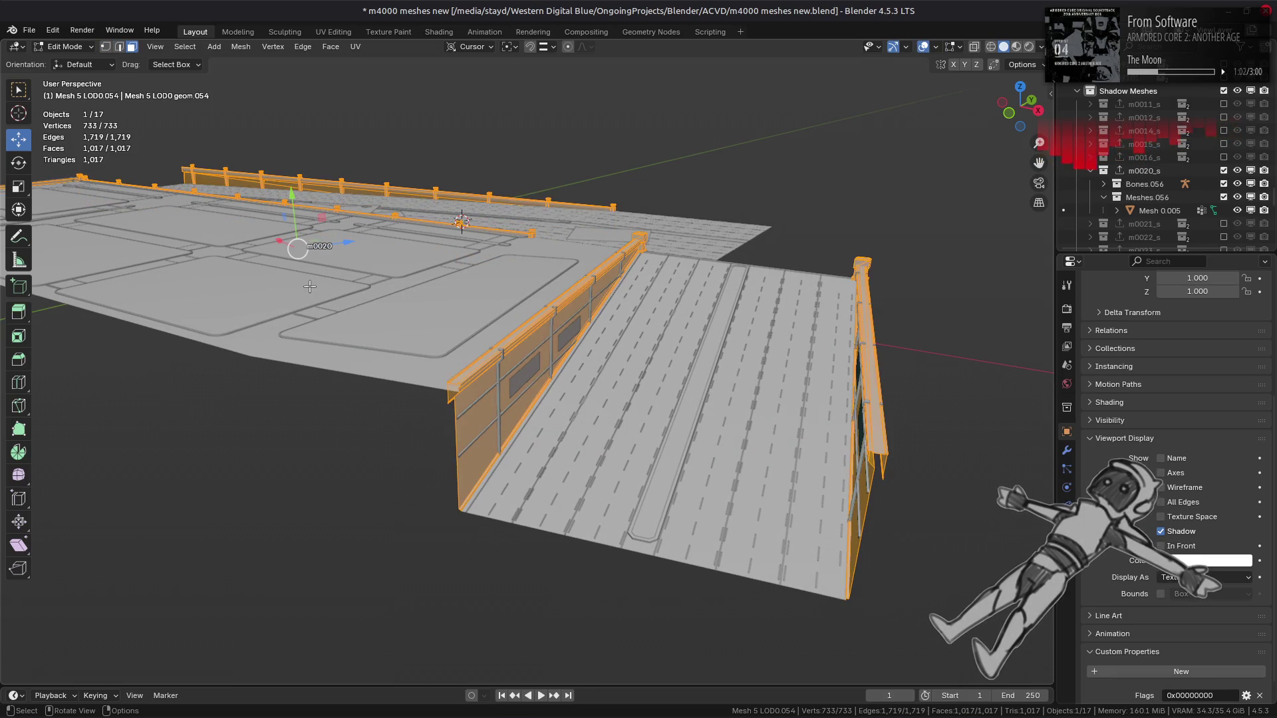
# Make the copy's faces flat shaded and Limited Dissolve it, then return to object mode
pyautogui.click(240, 46)
pyautogui.moveTo(300, 285)
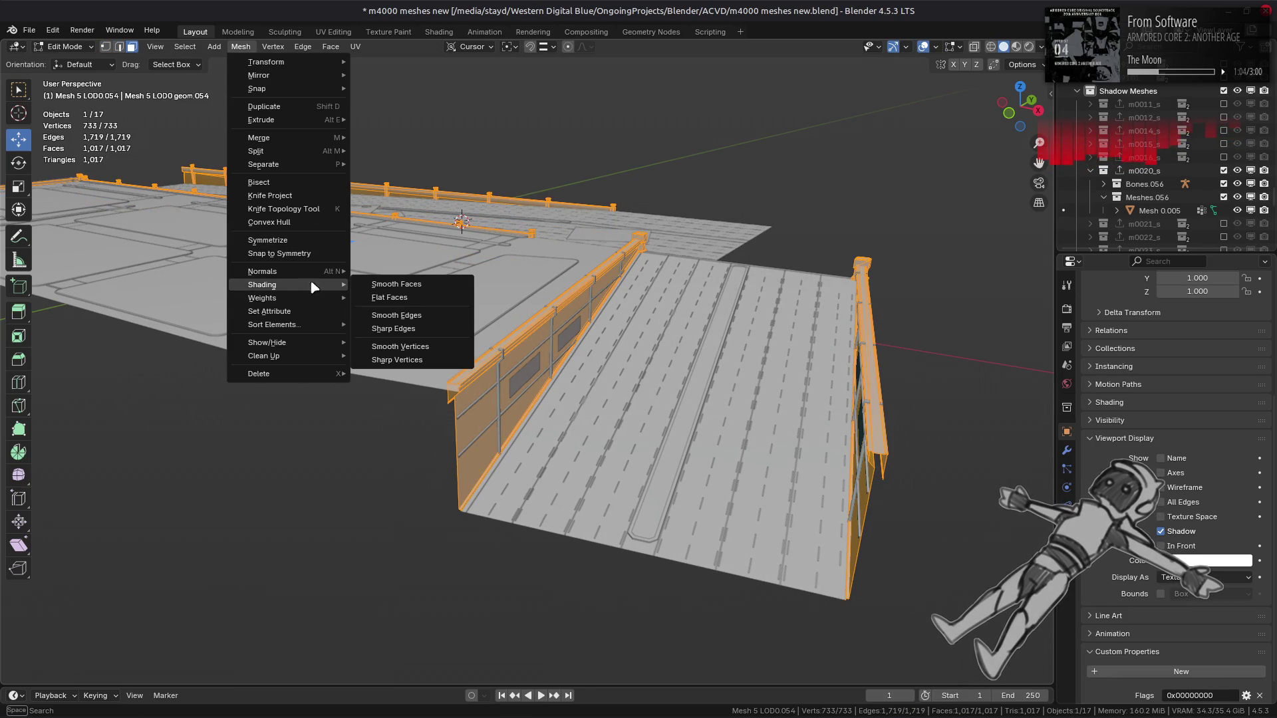
pyautogui.click(377, 298)
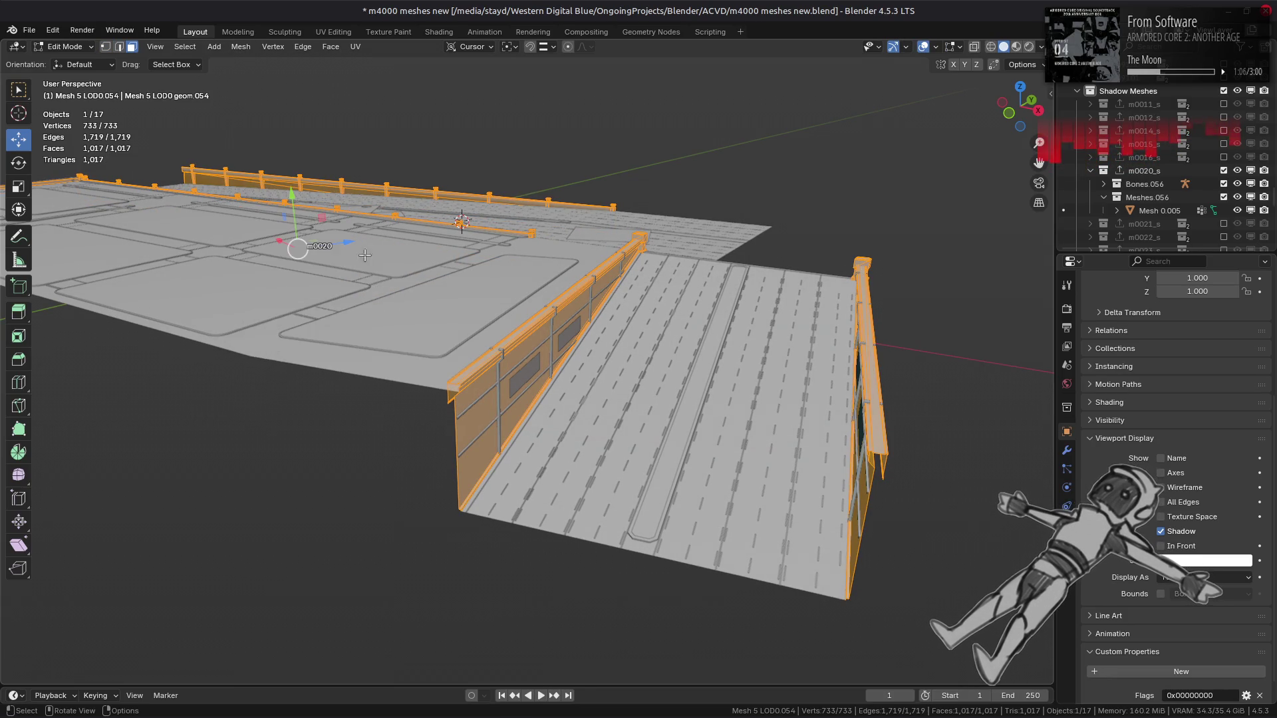
pyautogui.click(240, 46)
pyautogui.moveTo(312, 357)
pyautogui.click(399, 402)
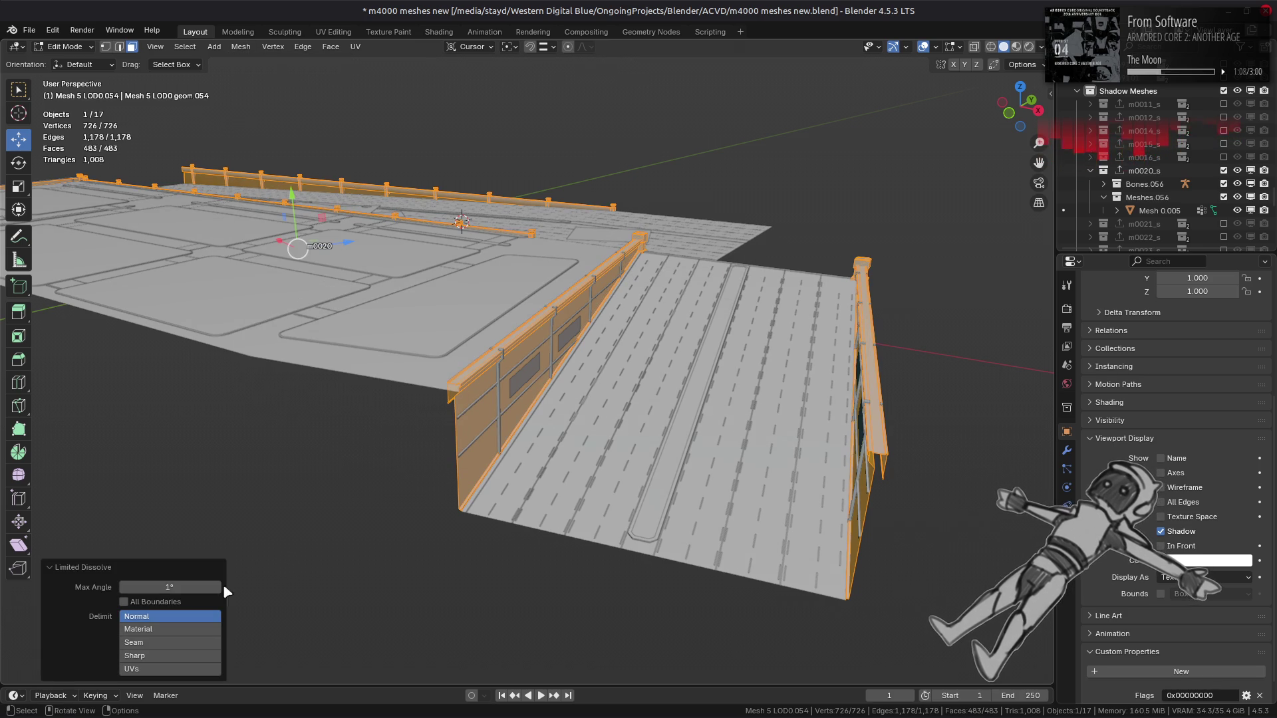
pyautogui.hotkey('alt', 'a')
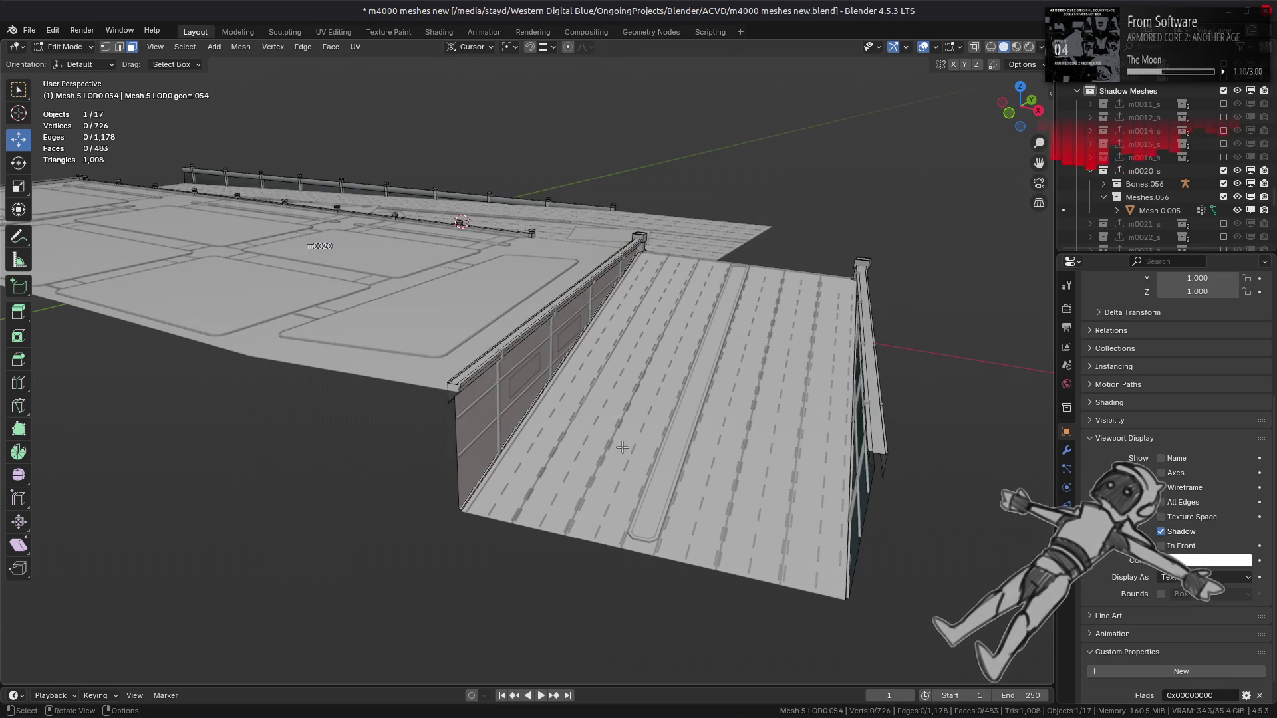
pyautogui.press('Tab')
# Remove the uv0 UV map, colour attribute, custom split normals and m0020 vertex group
pyautogui.click(1066, 469)
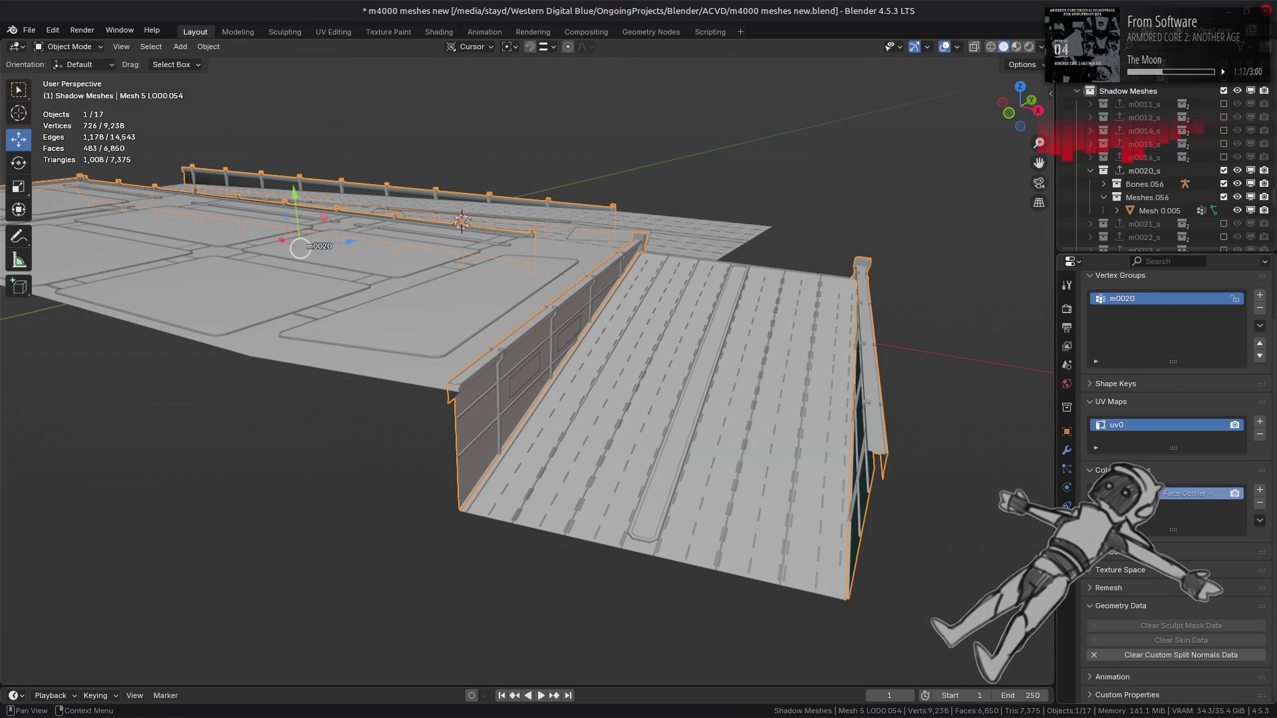
pyautogui.click(1259, 433)
pyautogui.click(1259, 503)
pyautogui.click(1183, 655)
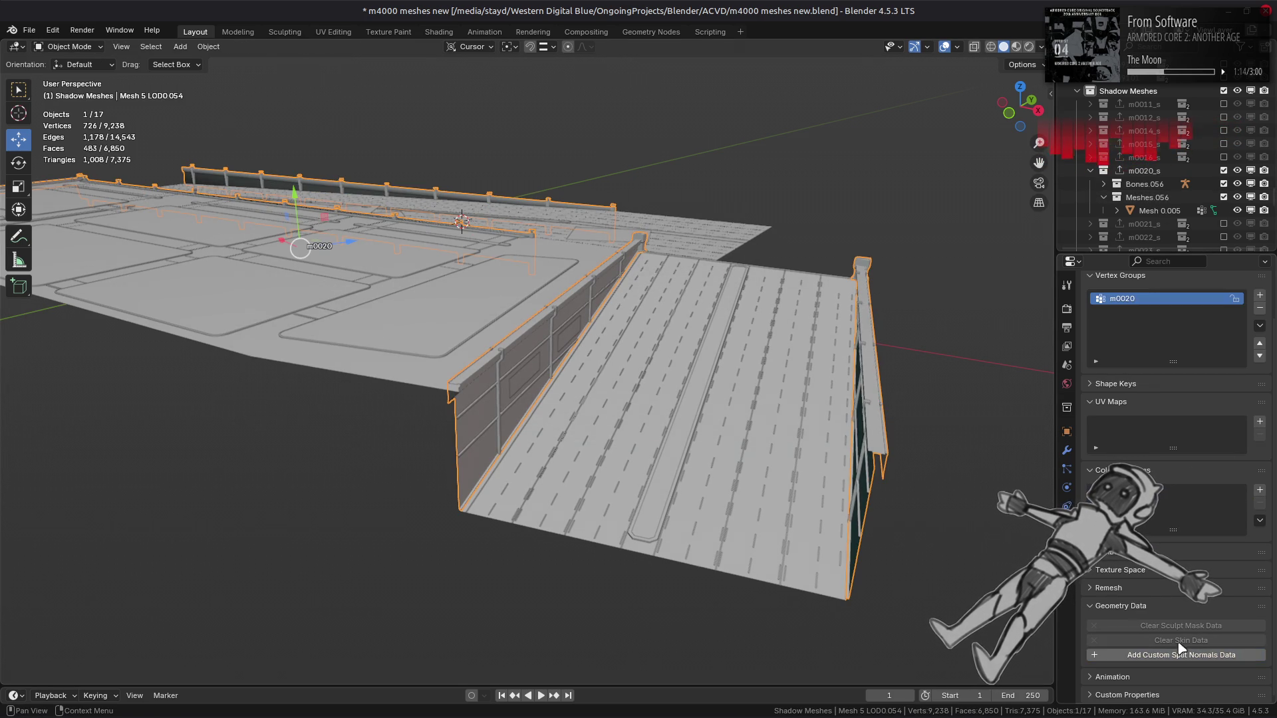
pyautogui.click(1258, 308)
# Remove both material slots from the copy and set Mesh 0.005 as join target
pyautogui.click(1066, 542)
pyautogui.click(1265, 319)
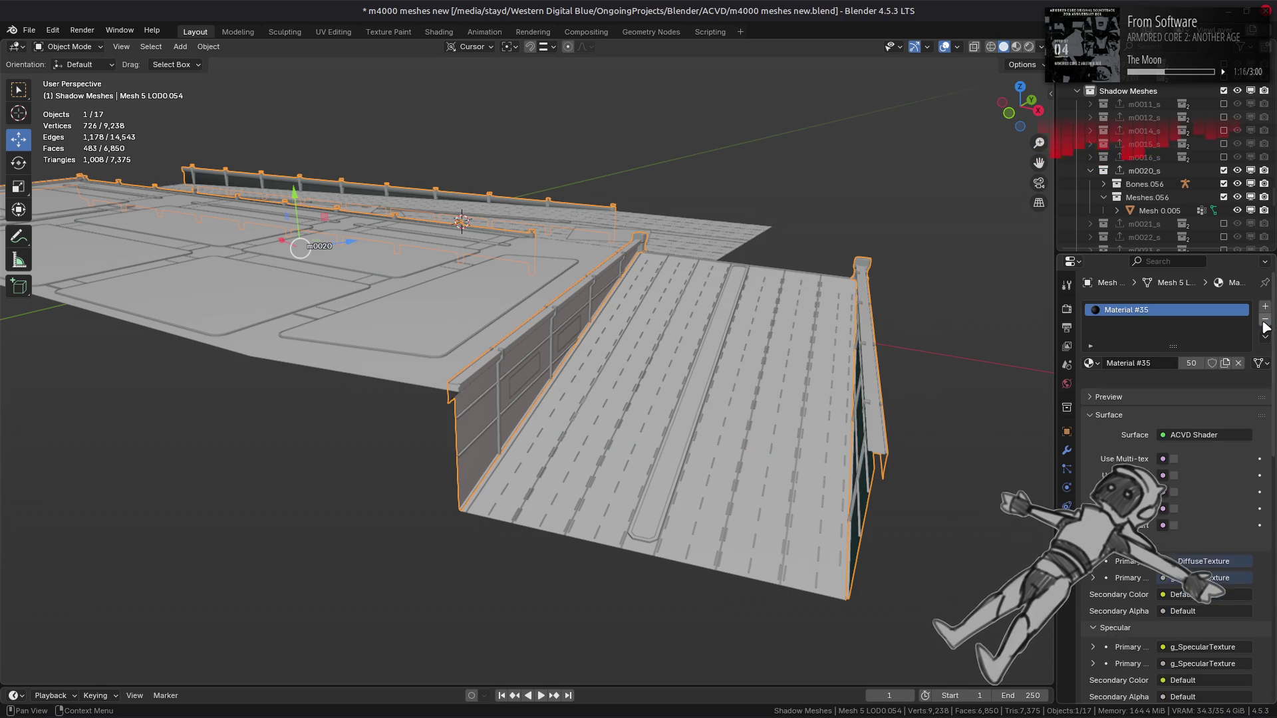
pyautogui.click(1265, 319)
pyautogui.keyDown('ctrl'); pyautogui.click(1159, 210); pyautogui.keyUp('ctrl')
pyautogui.rightClick(874, 341)
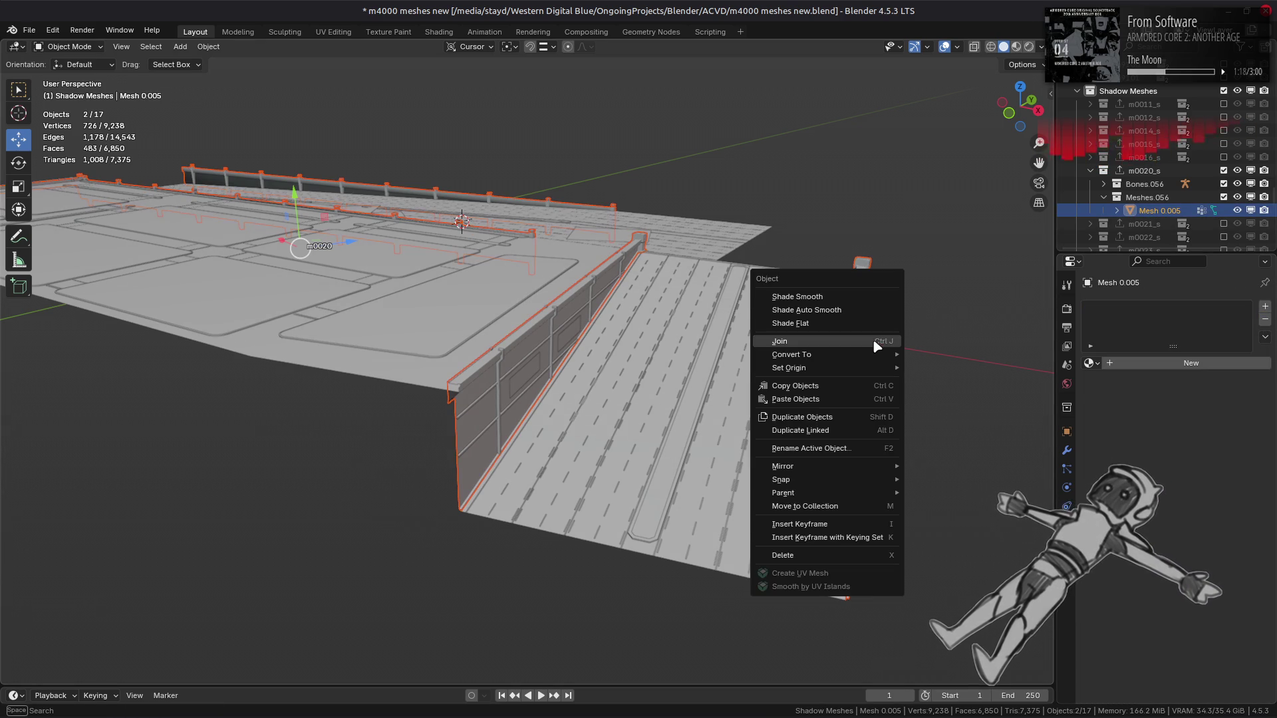
# Join the railing copy into Mesh 0.005 and select the top rail faces in edit mode
pyautogui.click(873, 338)
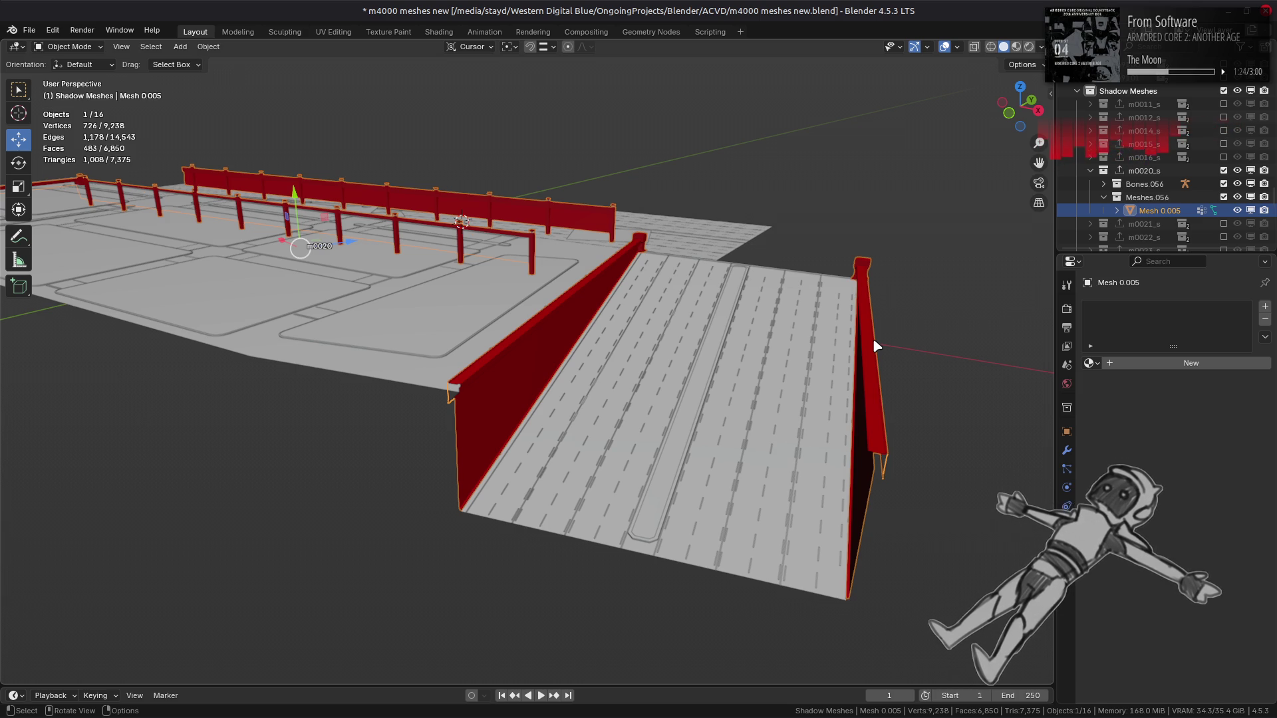
pyautogui.press('Tab')
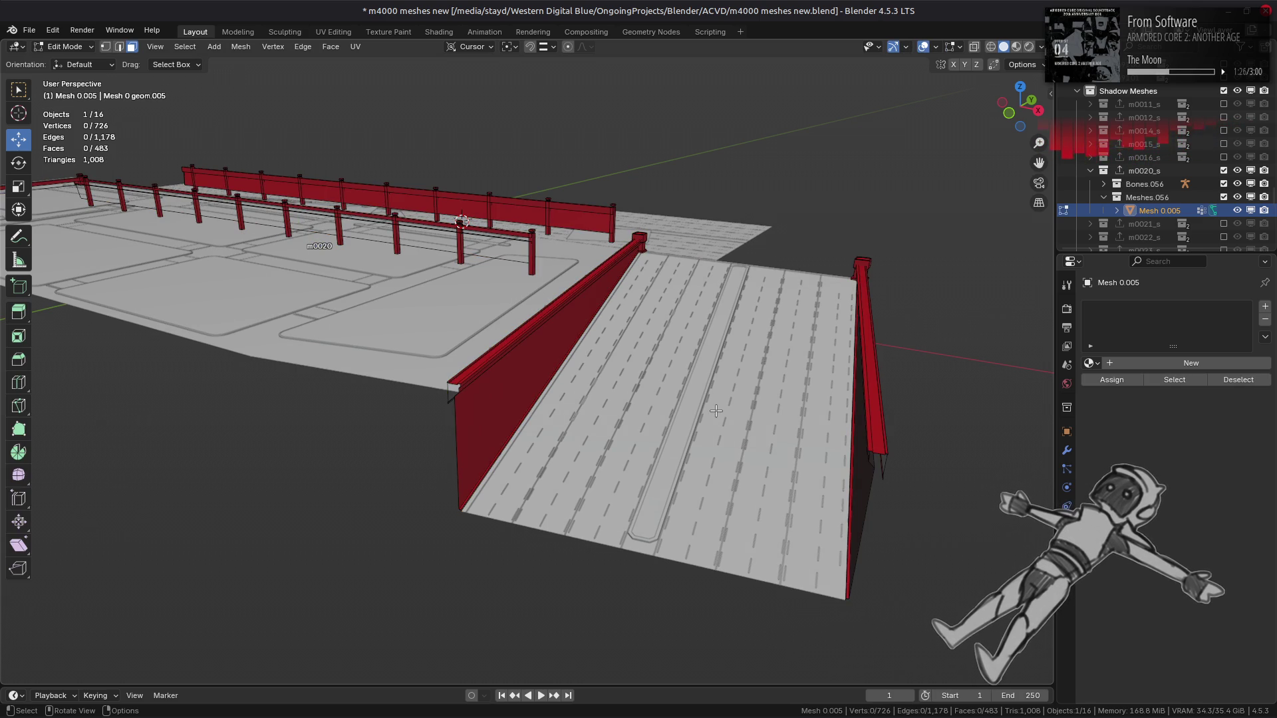
pyautogui.click(869, 415)
pyautogui.press('KP_Decimal')
pyautogui.moveTo(571, 413)
pyautogui.mouseDown(button='middle')
pyautogui.moveTo(585, 423)
pyautogui.moveTo(655, 365)
pyautogui.moveTo(584, 250)
pyautogui.moveTo(398, 332)
pyautogui.moveTo(621, 436)
pyautogui.mouseUp(button='middle')
pyautogui.keyDown('shift'); pyautogui.click(583, 266); pyautogui.keyUp('shift')
pyautogui.keyDown('shift'); pyautogui.click(624, 448); pyautogui.keyUp('shift')
# Grow the rail selection and dissolve the selected rail vertices
pyautogui.press('ctrl+KP_Add')
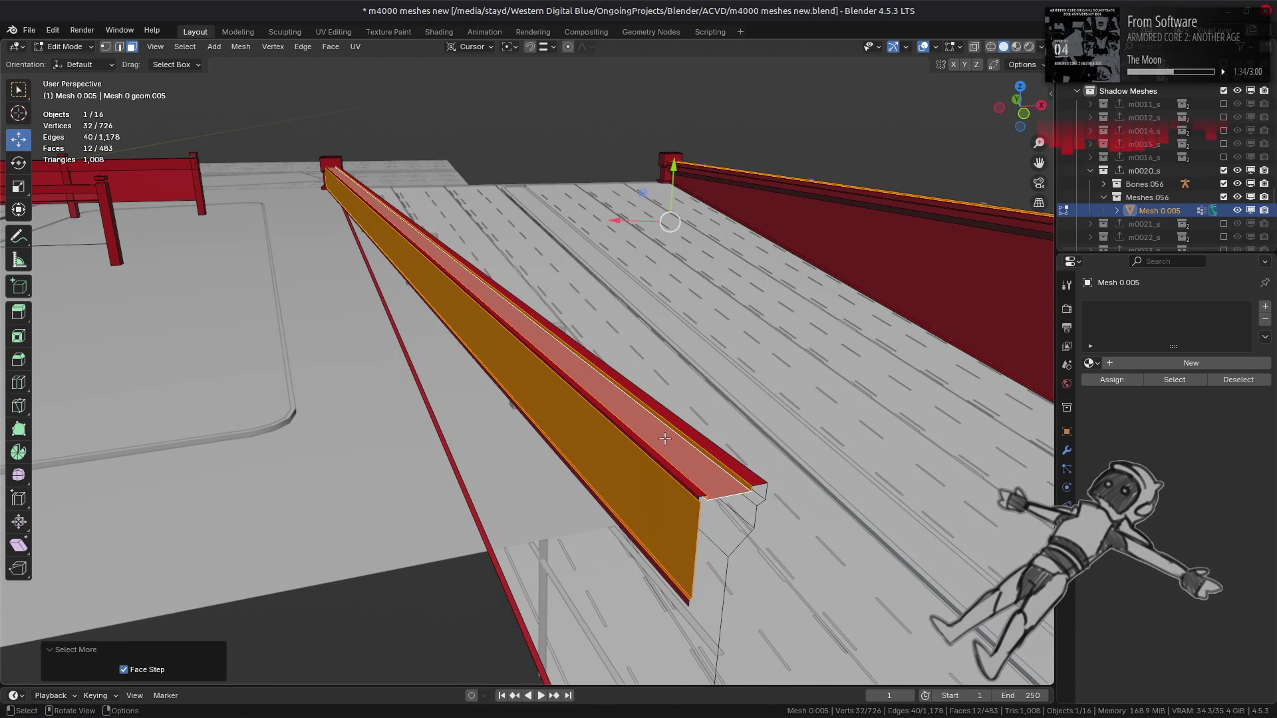
pyautogui.press('1')
pyautogui.rightClick(664, 438)
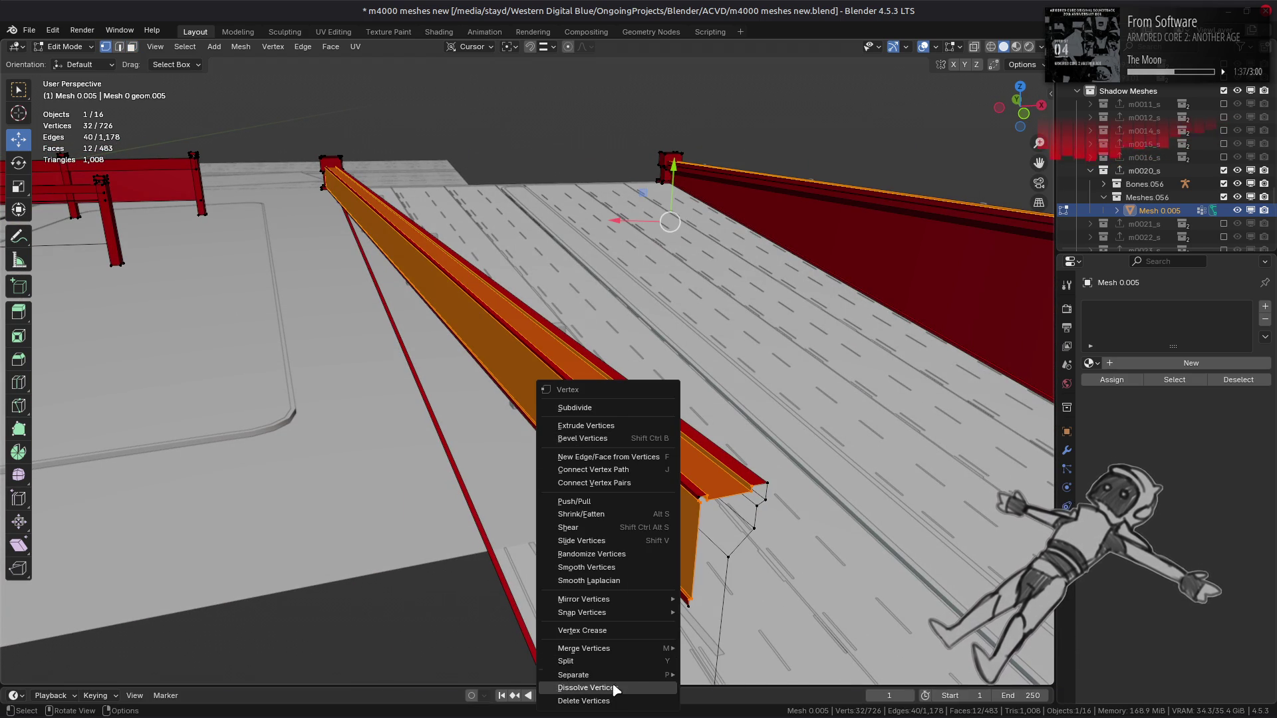
pyautogui.click(614, 688)
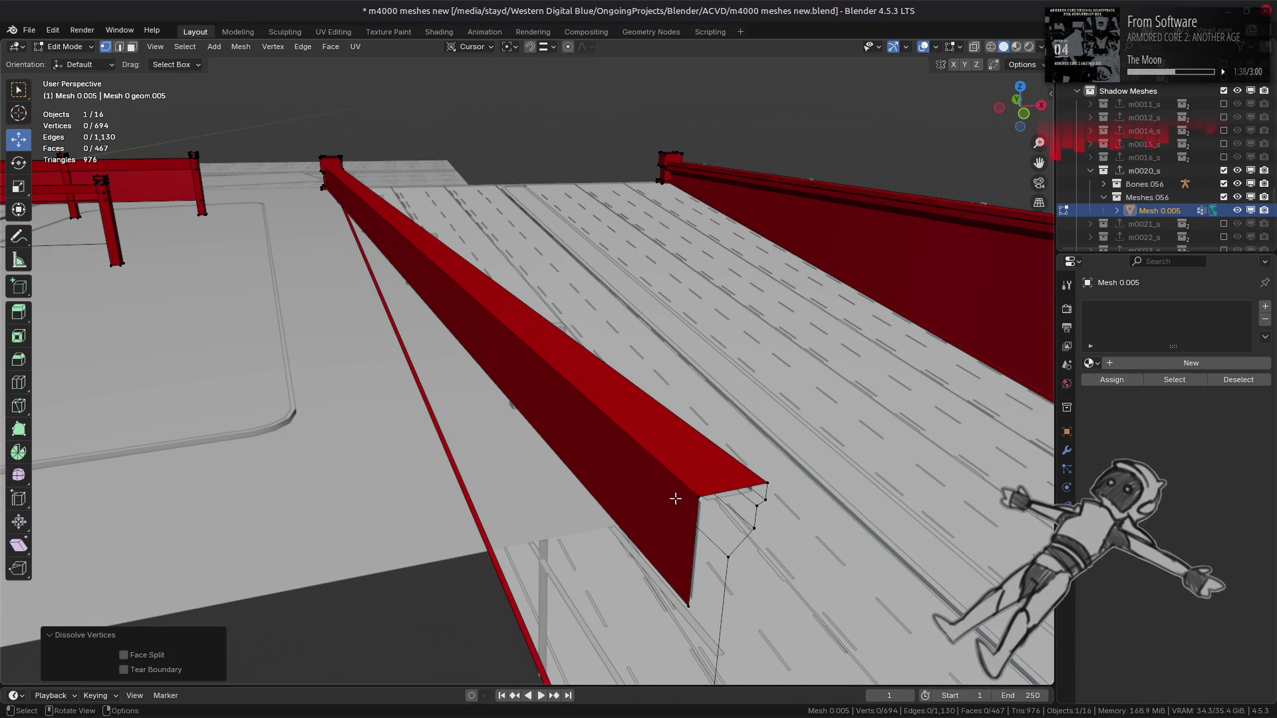
pyautogui.hotkey('ctrl', 'z')
pyautogui.hotkey('ctrl', 'shift', 'z')
pyautogui.hotkey('ctrl', 'z')
pyautogui.hotkey('ctrl', 'shift', 'z')
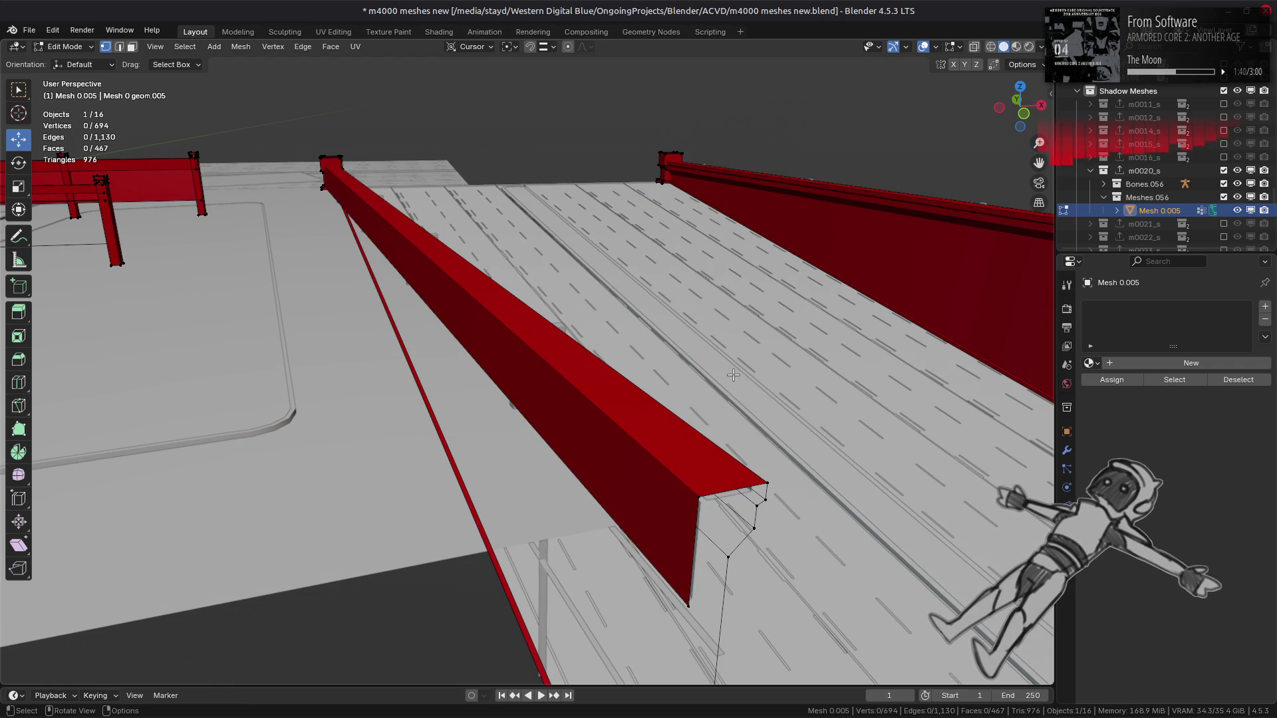
# Delete the top ridge faces of both walls
pyautogui.moveTo(733, 375)
pyautogui.mouseDown(button='middle')
pyautogui.moveTo(399, 320)
pyautogui.moveTo(384, 302)
pyautogui.mouseUp(button='middle')
pyautogui.press('3')
pyautogui.press('a')
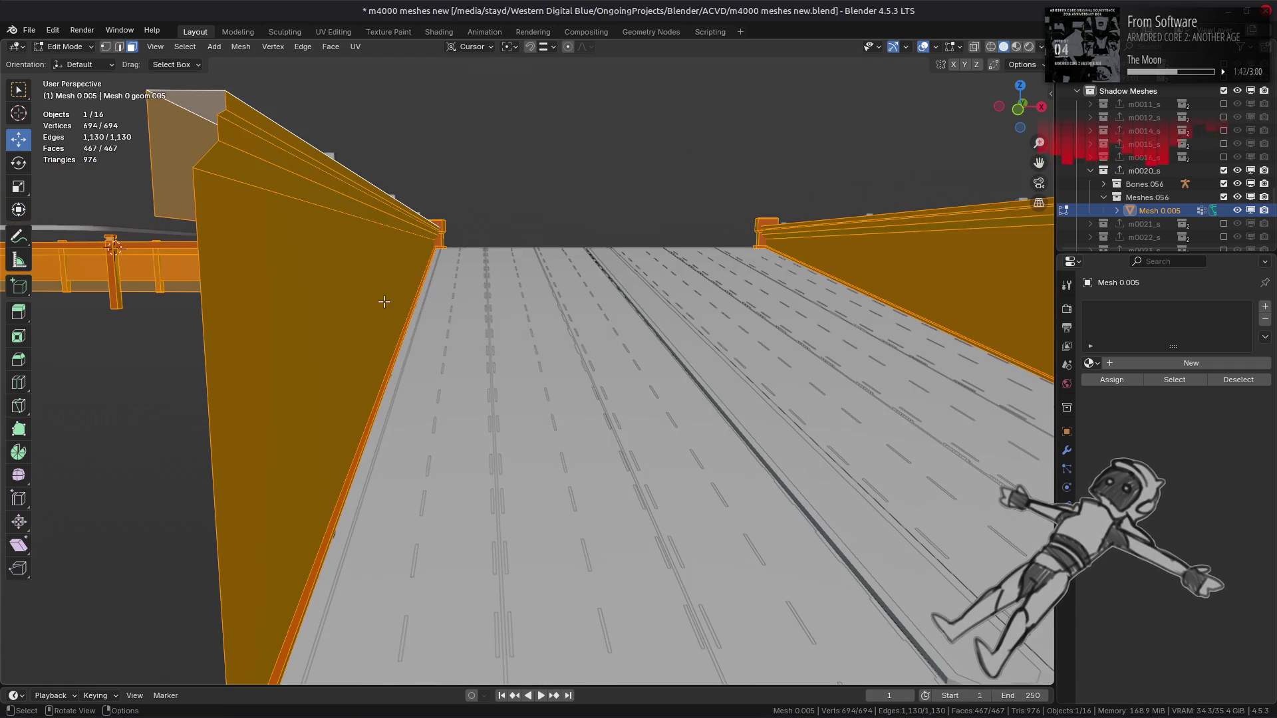
pyautogui.click(260, 126)
pyautogui.keyDown('ctrl'); pyautogui.click(406, 216); pyautogui.keyUp('ctrl')
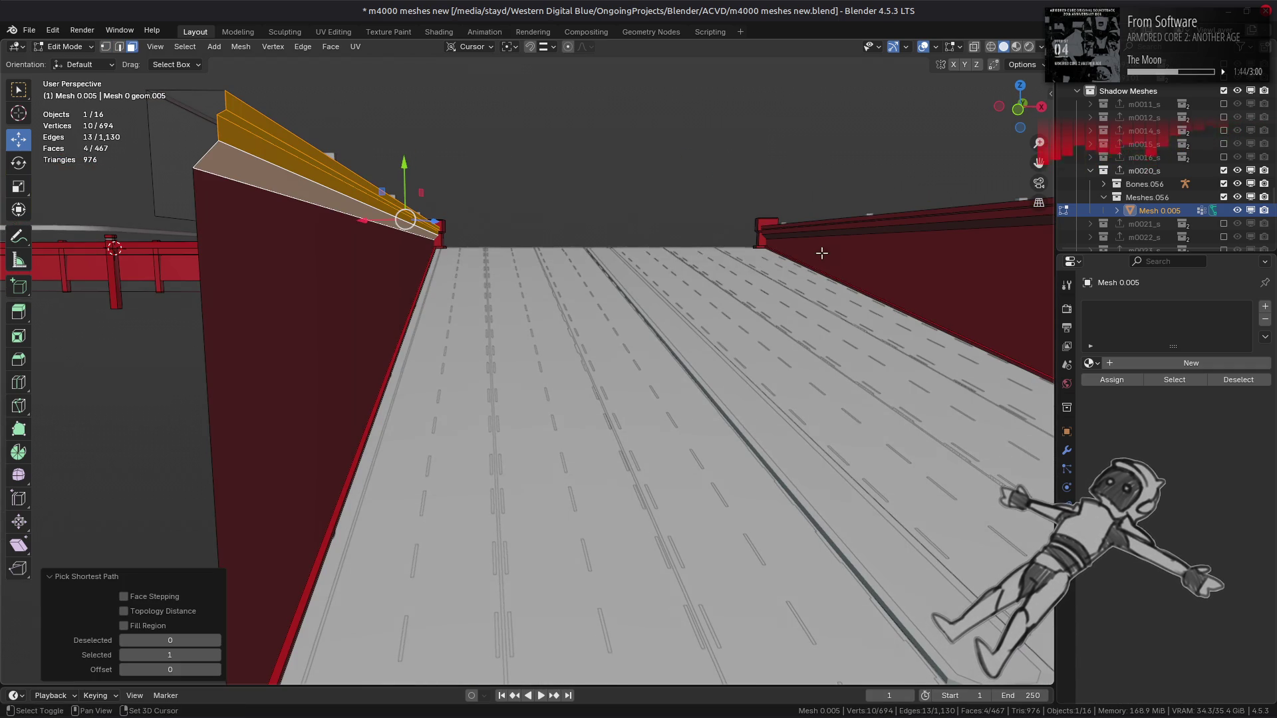
pyautogui.moveTo(822, 254); pyautogui.dragTo(665, 253, button='middle')
pyautogui.keyDown('shift'); pyautogui.click(918, 211); pyautogui.keyUp('shift')
pyautogui.keyDown('ctrl'); pyautogui.click(578, 244); pyautogui.keyUp('ctrl')
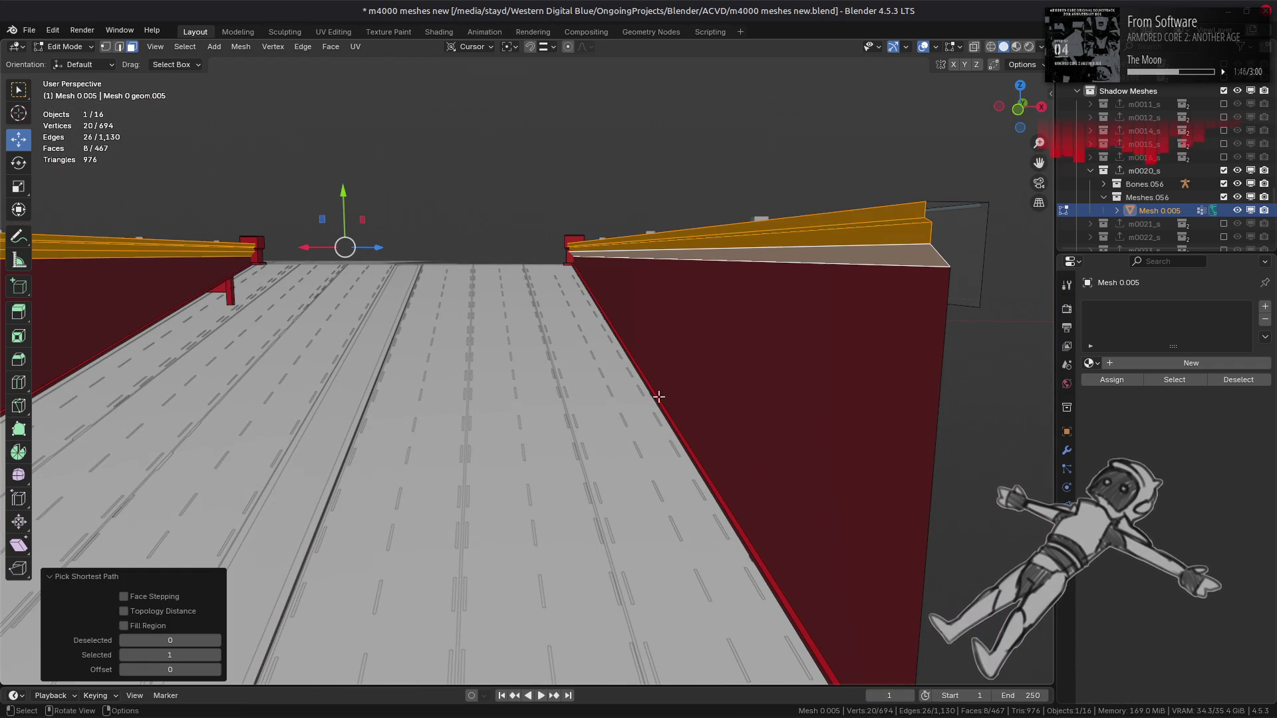
pyautogui.rightClick(658, 397)
pyautogui.click(614, 627)
# Delete the thin base strips along the right and left walls
pyautogui.moveTo(614, 627); pyautogui.dragTo(791, 530, button='middle')
pyautogui.keyDown('shift'); pyautogui.click(411, 455); pyautogui.keyUp('shift')
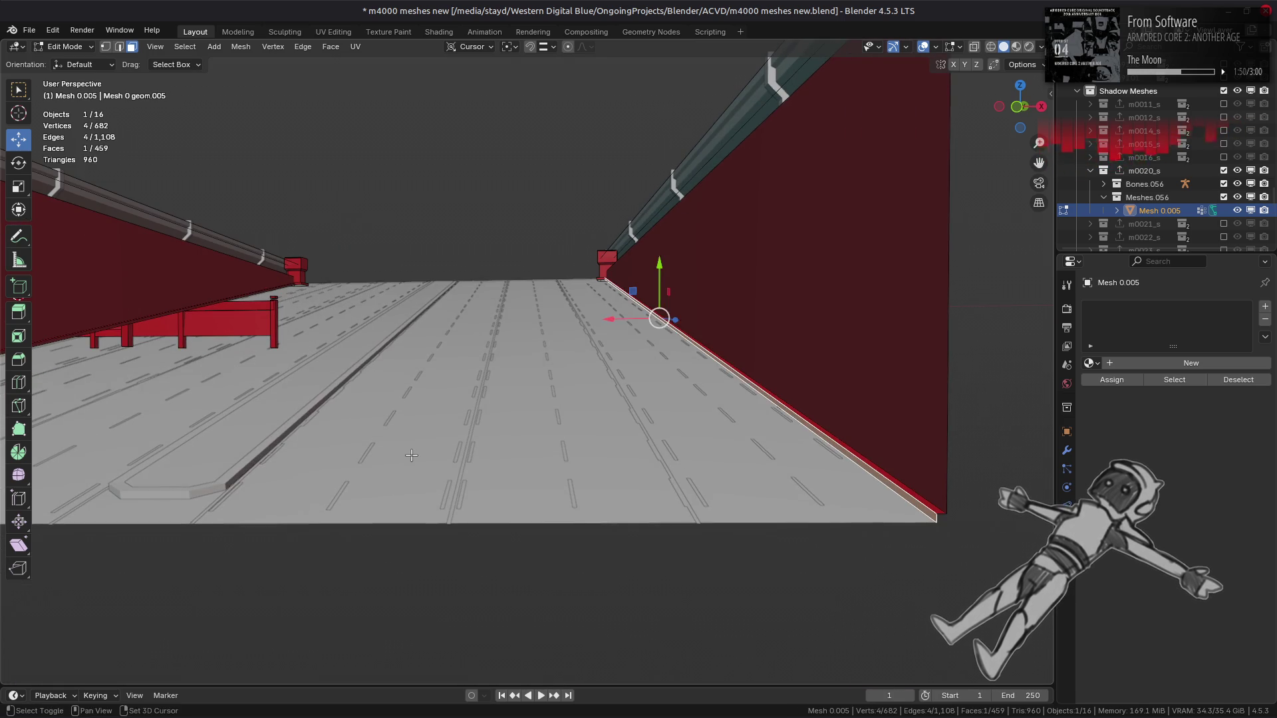
pyautogui.moveTo(411, 455); pyautogui.dragTo(417, 447, button='middle')
pyautogui.keyDown('shift'); pyautogui.click(259, 463); pyautogui.keyUp('shift')
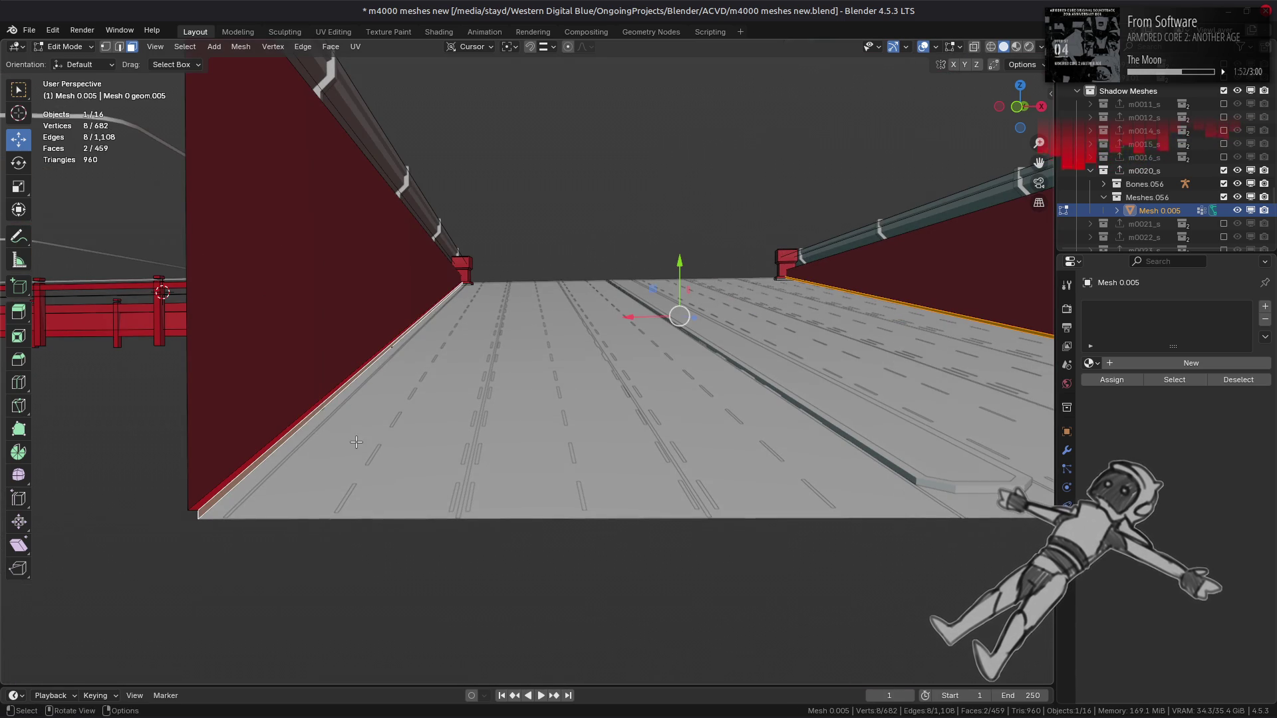
pyautogui.rightClick(352, 440)
pyautogui.click(353, 440)
# Switch to edge selection and hide the red shadow mesh Mesh 0.005
pyautogui.press('2')
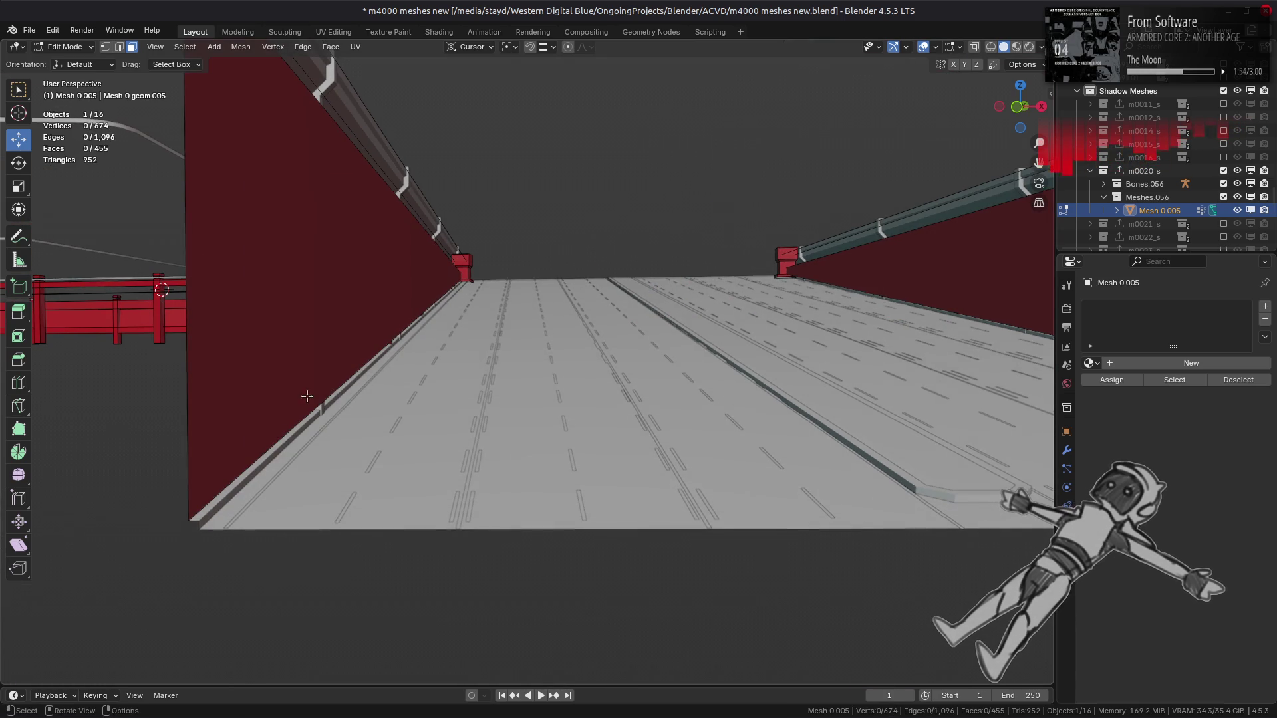
pyautogui.click(304, 409)
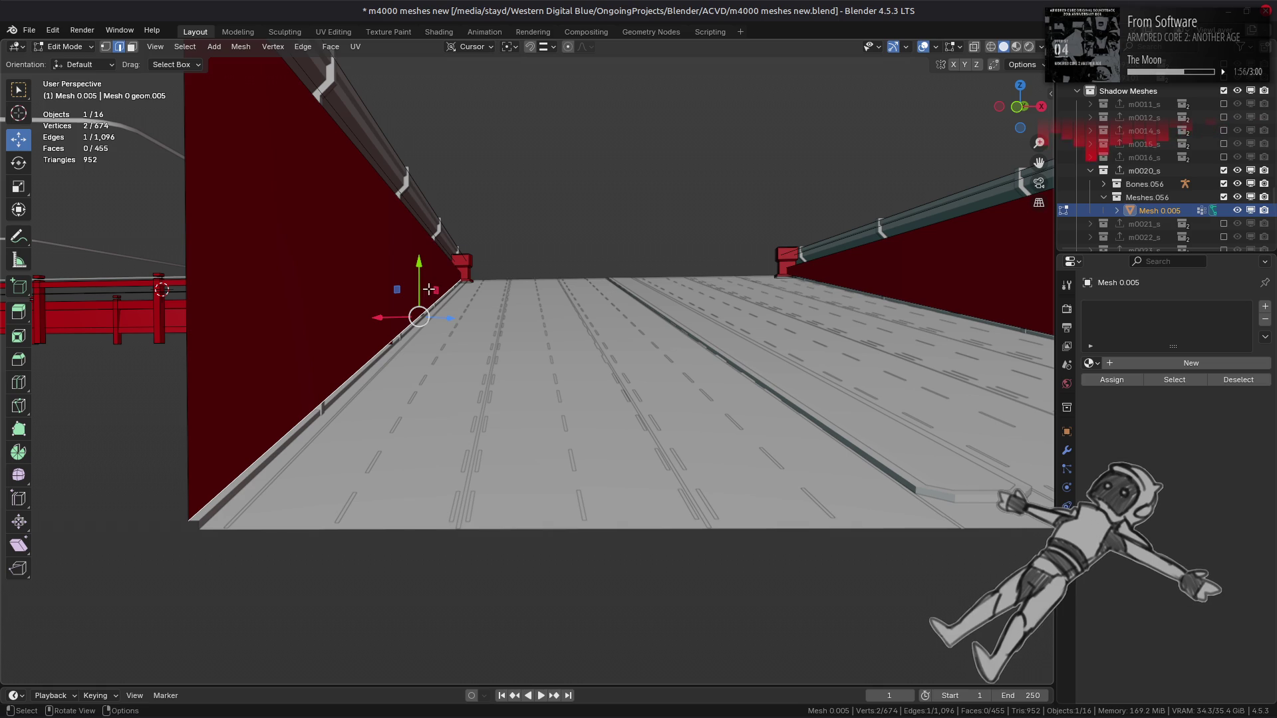
pyautogui.click(1236, 211)
pyautogui.moveTo(536, 227); pyautogui.dragTo(480, 267, button='middle')
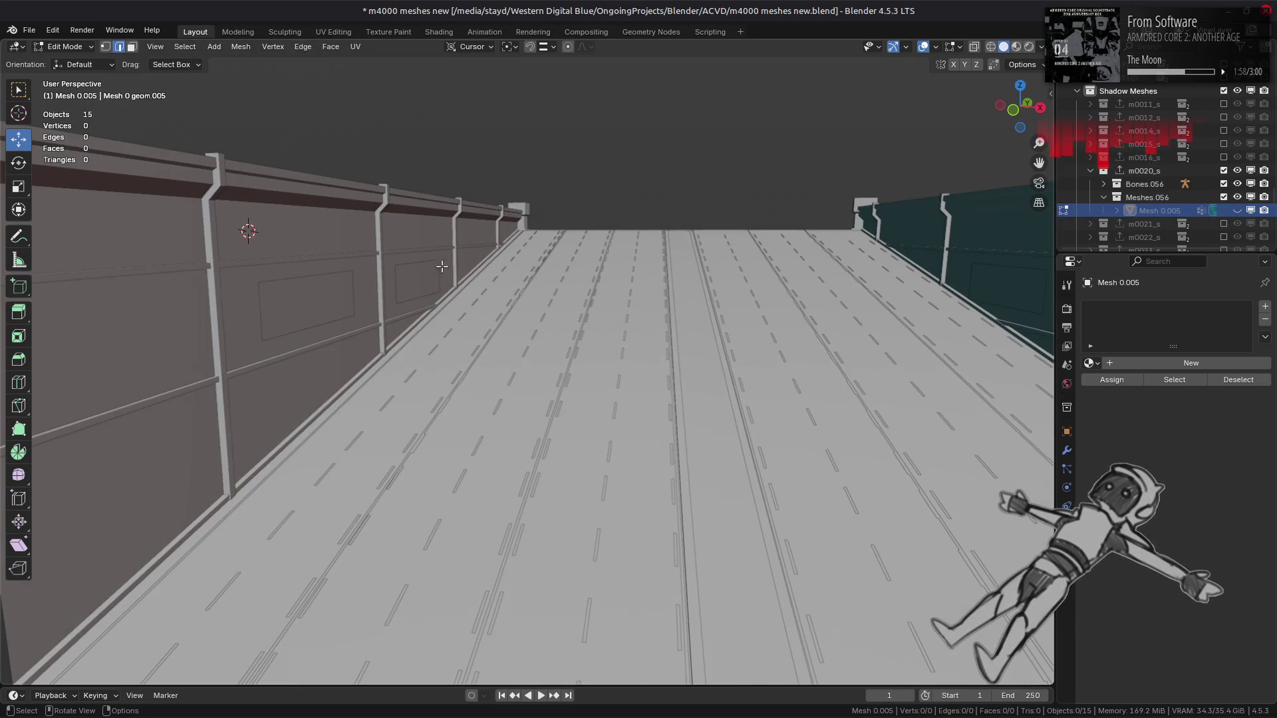
# Show Mesh 0.005 again and save the file
pyautogui.click(28, 121)
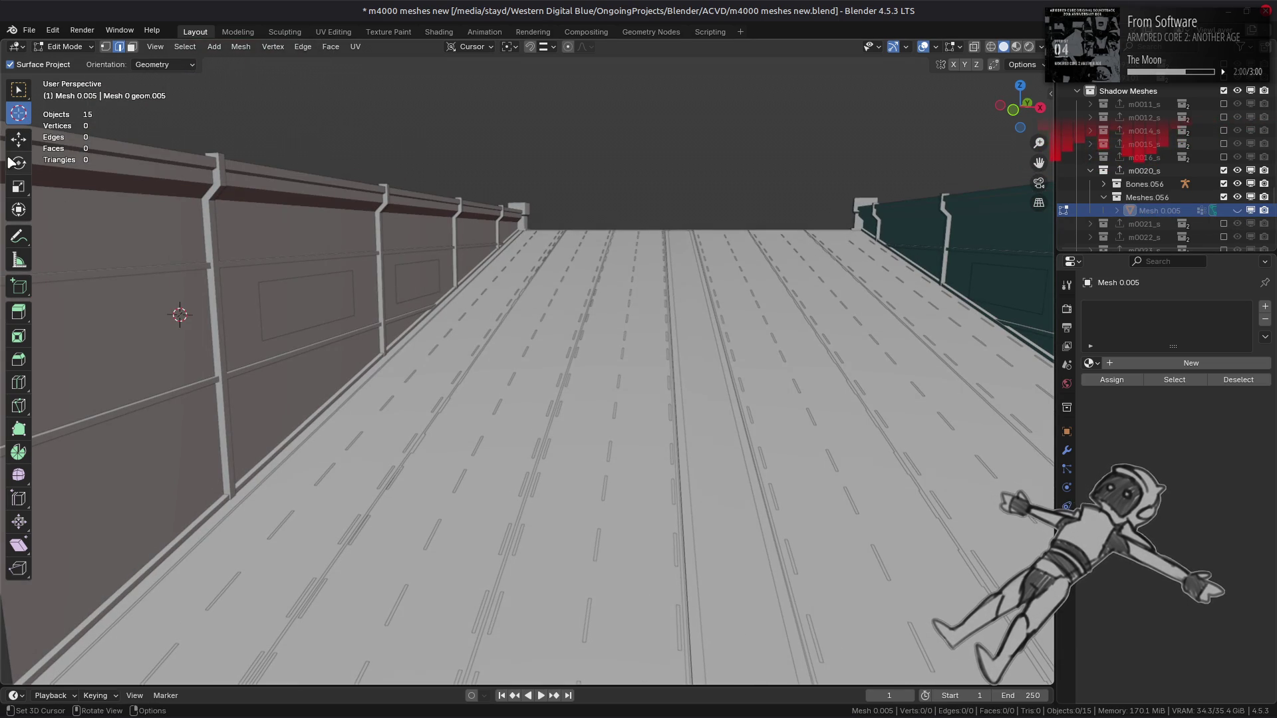
pyautogui.click(19, 138)
pyautogui.click(1237, 210)
pyautogui.hotkey('ctrl', 's')
# Orbit around the road to inspect the red shadow walls and rails
pyautogui.moveTo(432, 306)
pyautogui.mouseDown(button='middle')
pyautogui.moveTo(447, 328)
pyautogui.moveTo(671, 325)
pyautogui.mouseUp(button='middle')
pyautogui.moveTo(439, 411); pyautogui.dragTo(467, 386, button='middle')
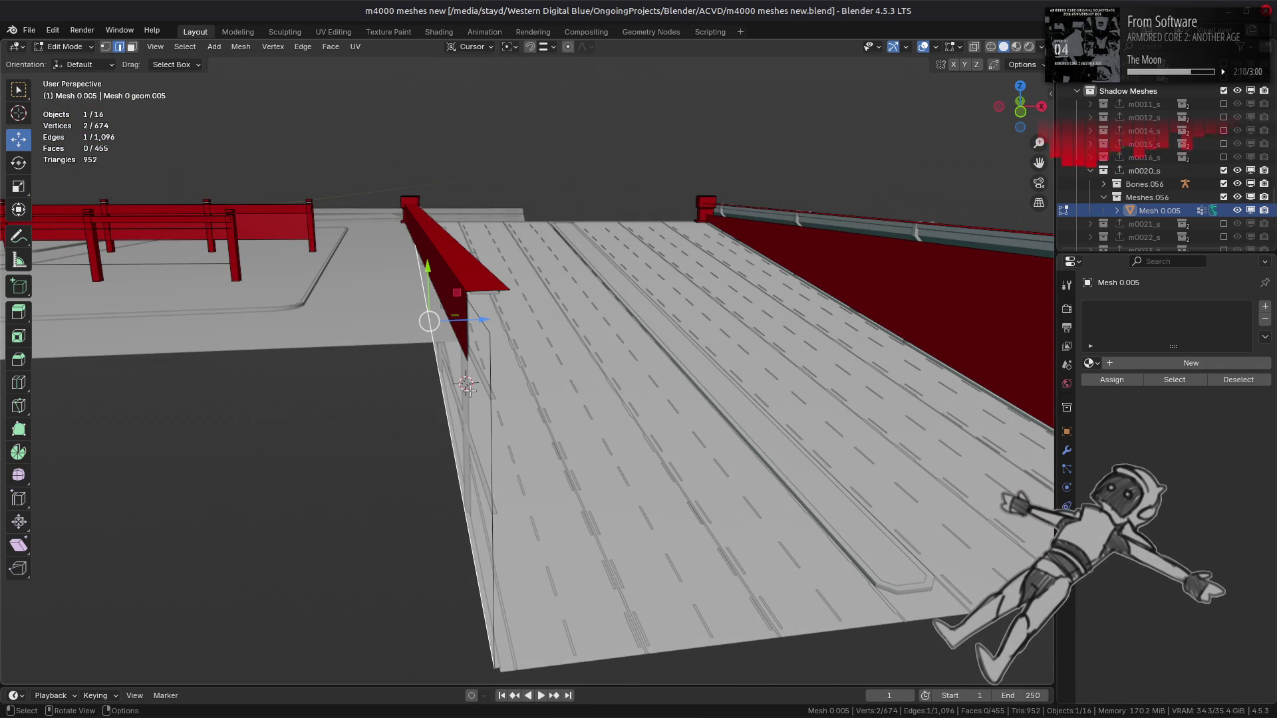
pyautogui.moveTo(469, 388); pyautogui.dragTo(542, 348, button='middle')
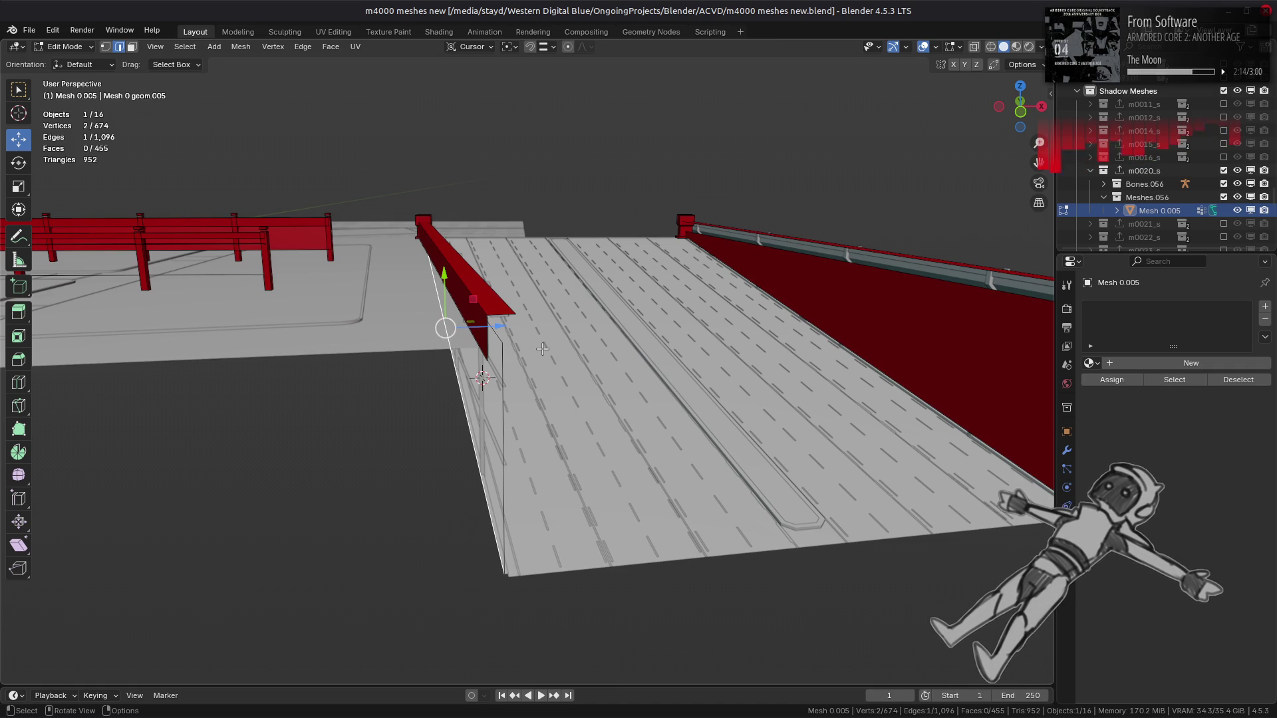
pyautogui.moveTo(755, 300)
pyautogui.mouseDown(button='middle')
pyautogui.moveTo(625, 301)
pyautogui.moveTo(612, 271)
pyautogui.mouseUp(button='middle')
# Select the edges around the red end post's base and delete them
pyautogui.keyDown('alt'); pyautogui.keyDown('shift'); pyautogui.click(598, 469); pyautogui.keyUp('shift'); pyautogui.keyUp('alt')
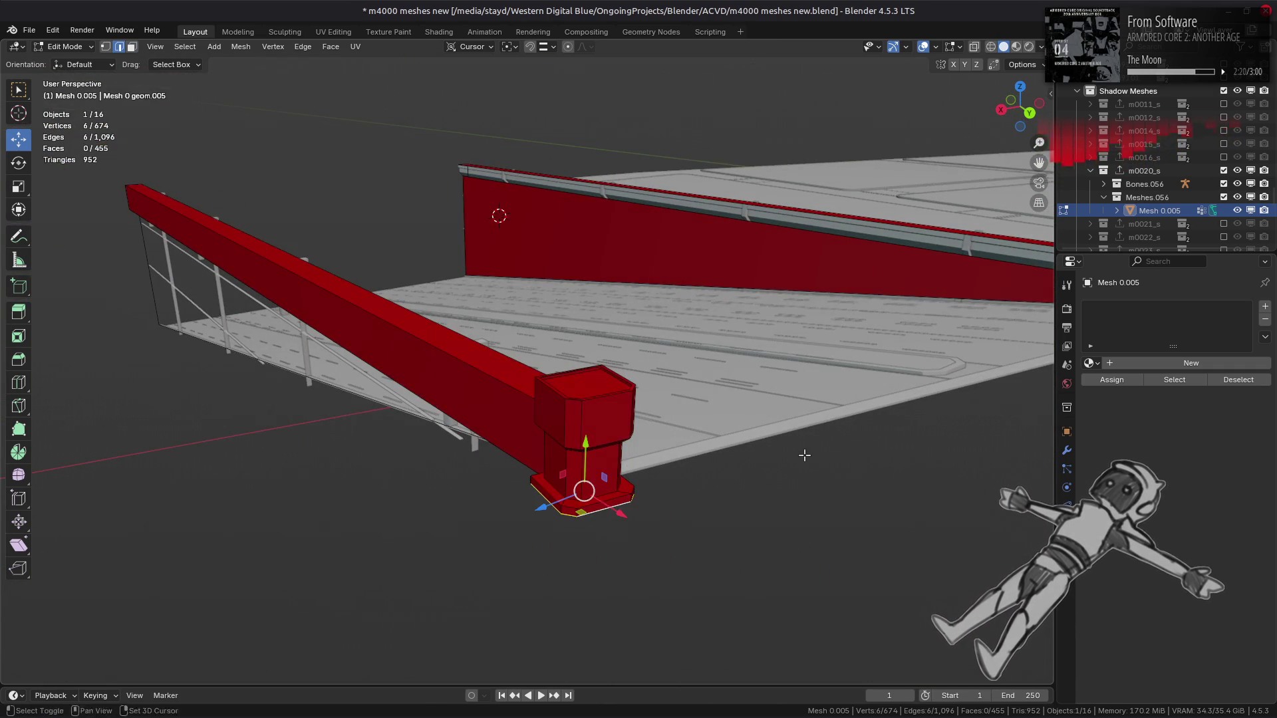
pyautogui.scroll(-4, 470, 476)
pyautogui.scroll(2, 469, 476)
pyautogui.keyDown('alt'); pyautogui.keyDown('shift'); pyautogui.click(775, 360); pyautogui.keyUp('shift'); pyautogui.keyUp('alt')
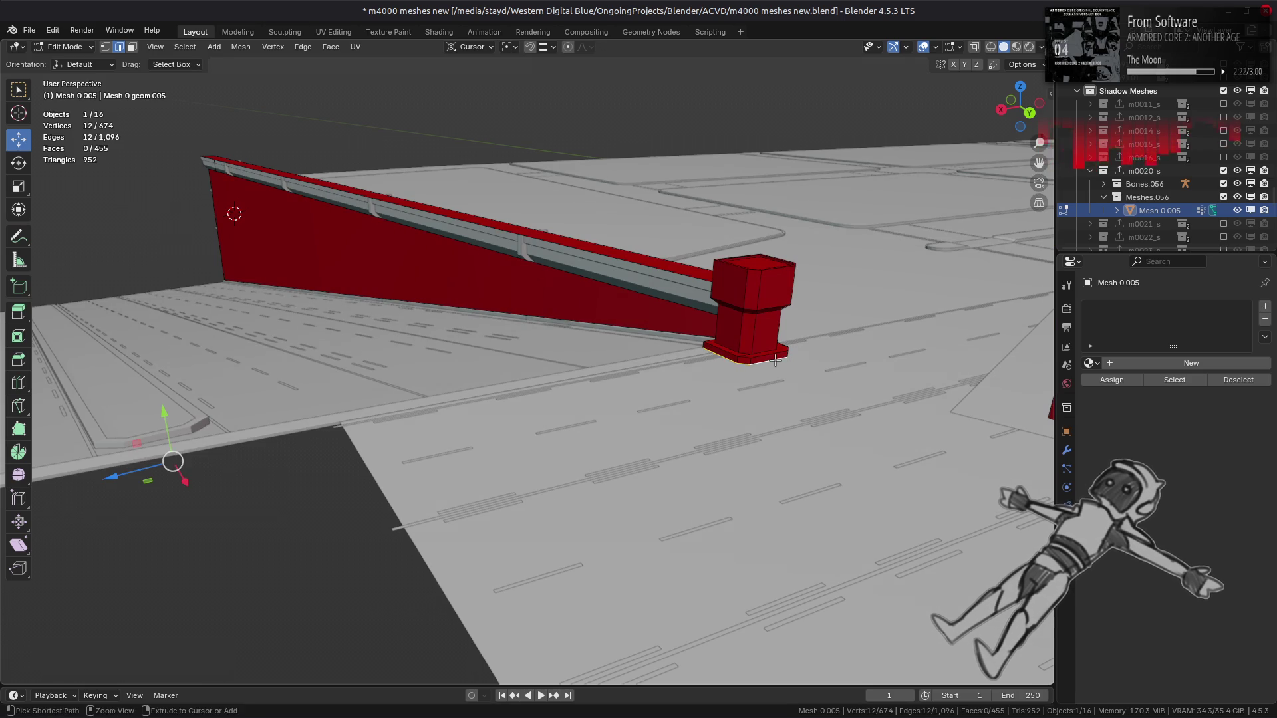
pyautogui.keyDown('ctrl'); pyautogui.click(772, 358); pyautogui.keyUp('ctrl')
pyautogui.rightClick(762, 356)
pyautogui.click(762, 355)
# Set snapping to Vertex and dissolve the extra edge loop on the post
pyautogui.keyDown('alt'); pyautogui.click(762, 354); pyautogui.keyUp('alt')
pyautogui.moveTo(762, 354); pyautogui.dragTo(652, 442, button='middle')
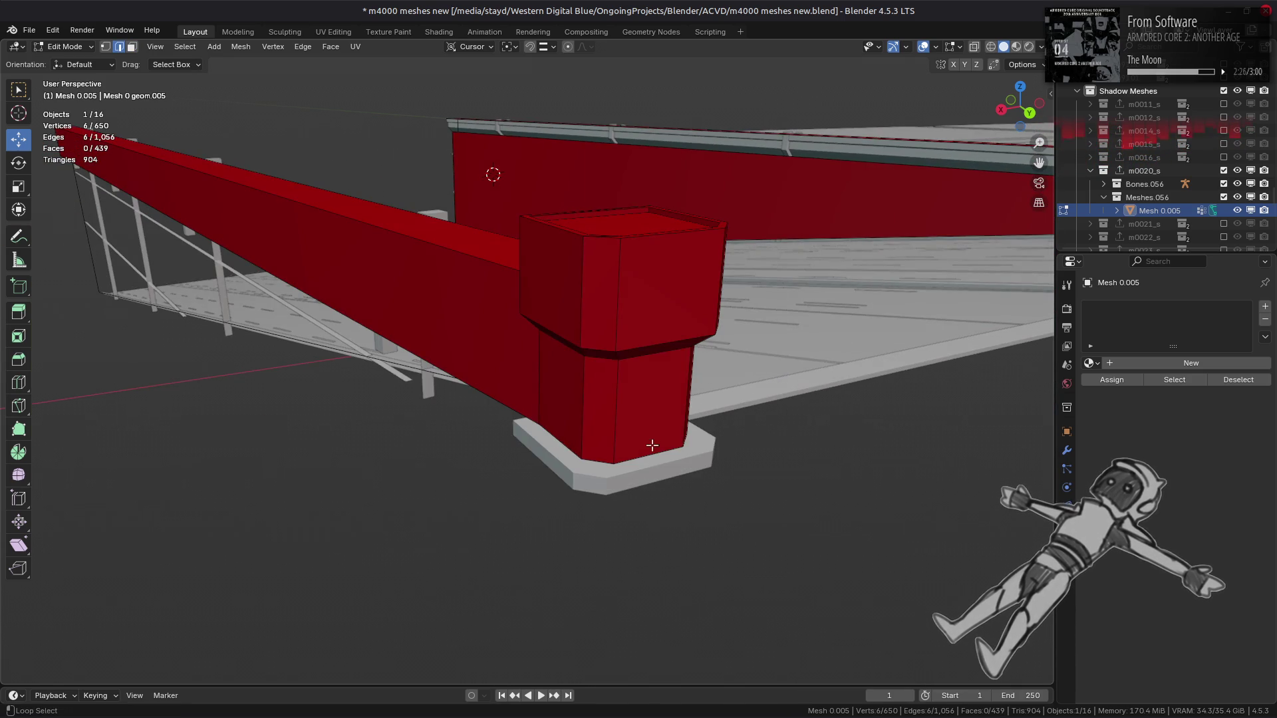
pyautogui.moveTo(902, 372); pyautogui.dragTo(510, 413, button='middle')
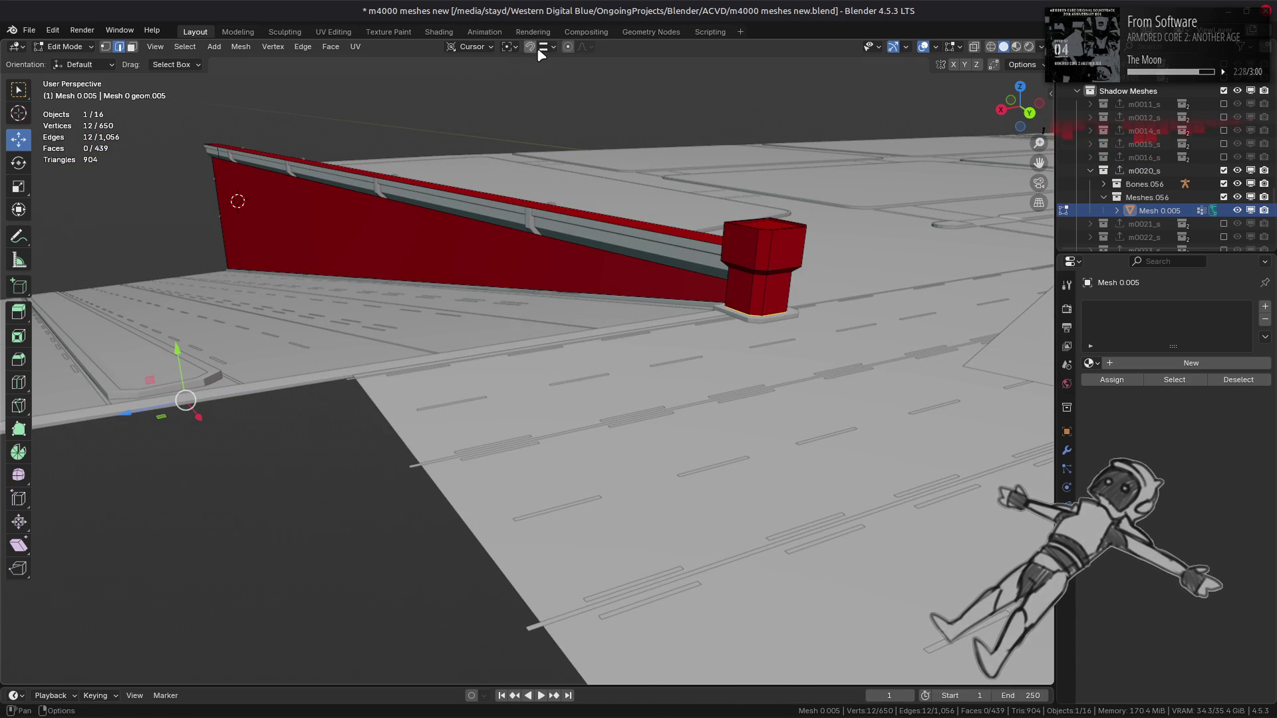
pyautogui.click(545, 46)
pyautogui.click(549, 171)
pyautogui.press('g')
pyautogui.press('y')
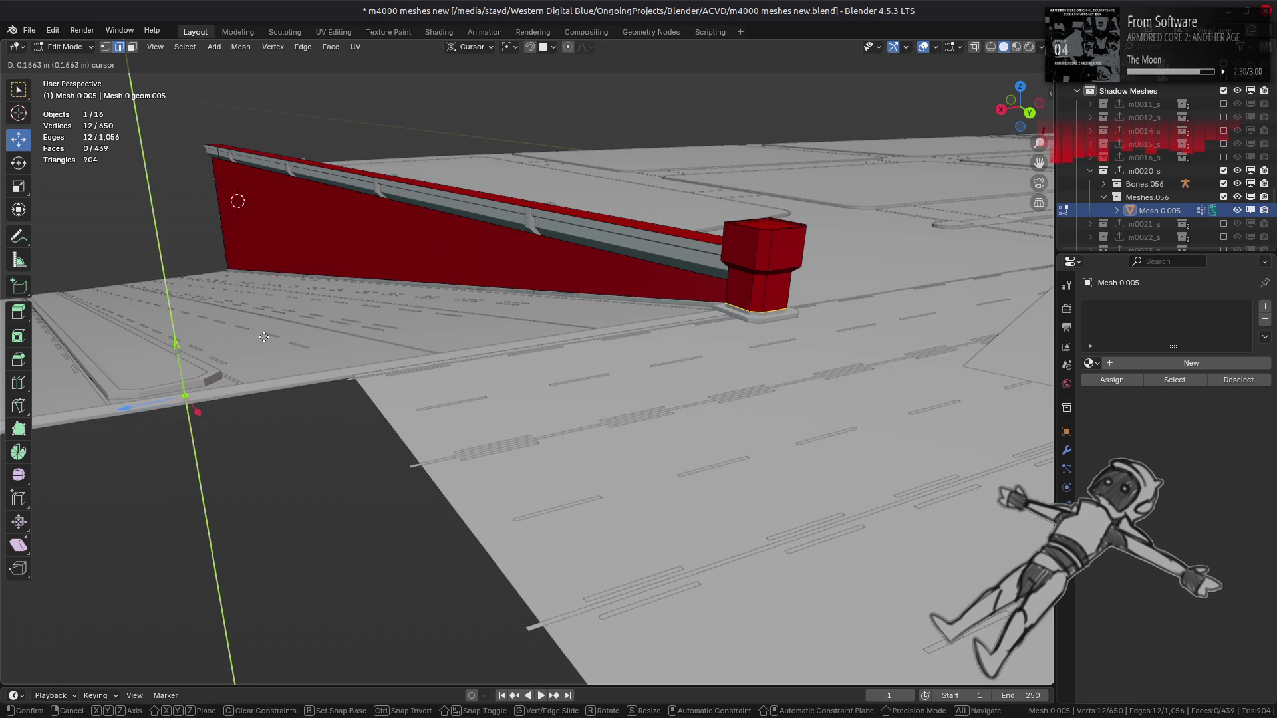
pyautogui.press('Escape')
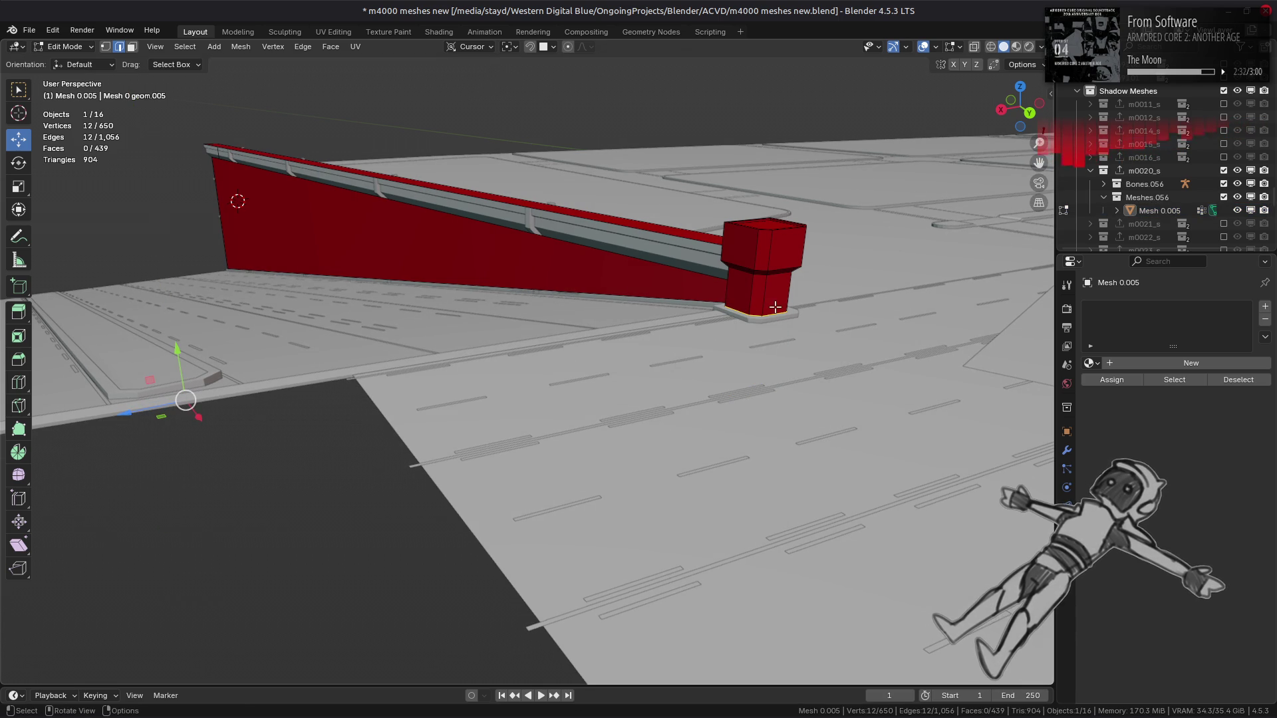
pyautogui.moveTo(762, 269)
pyautogui.mouseDown(button='middle')
pyautogui.moveTo(545, 365)
pyautogui.moveTo(680, 360)
pyautogui.moveTo(499, 339)
pyautogui.mouseUp(button='middle')
pyautogui.rightClick(496, 360)
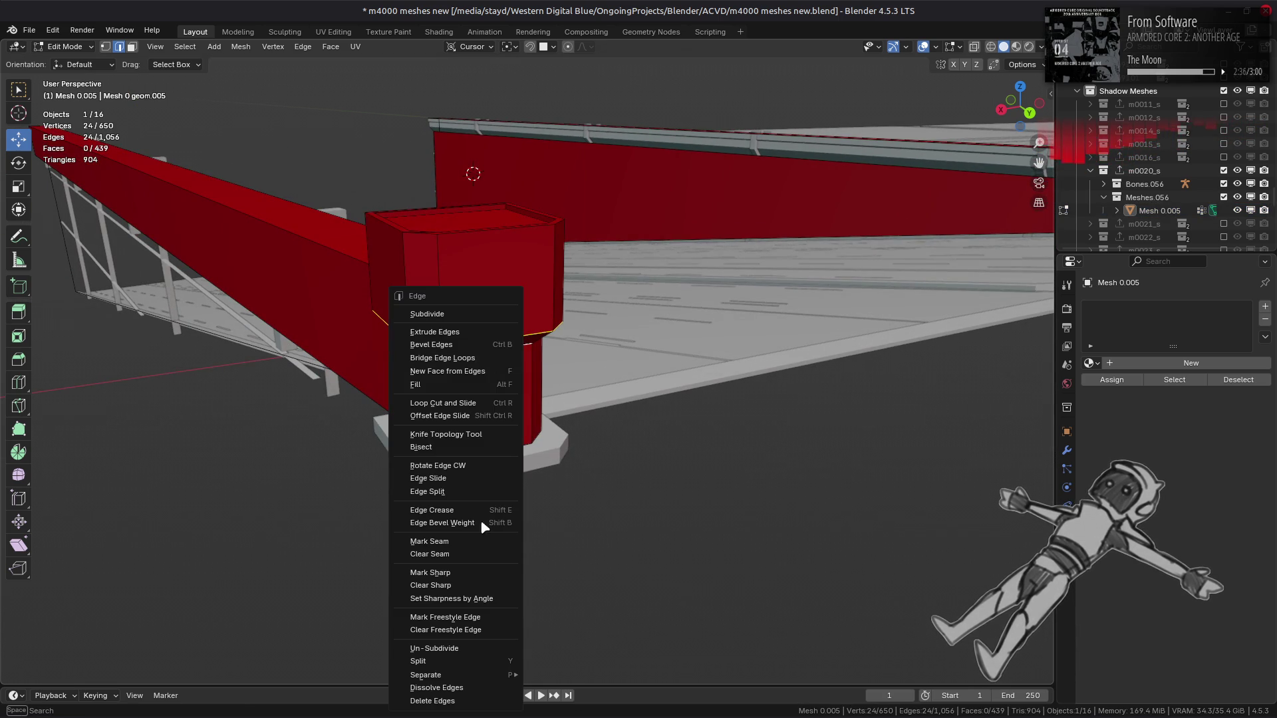
pyautogui.click(432, 685)
# Select the column's top faces and dissolve their vertices
pyautogui.click(478, 253)
pyautogui.moveTo(478, 254); pyautogui.dragTo(563, 392, button='middle')
pyautogui.press('ctrl+KP_Add')
pyautogui.press('ctrl+KP_Add')
pyautogui.press('1')
pyautogui.rightClick(563, 392)
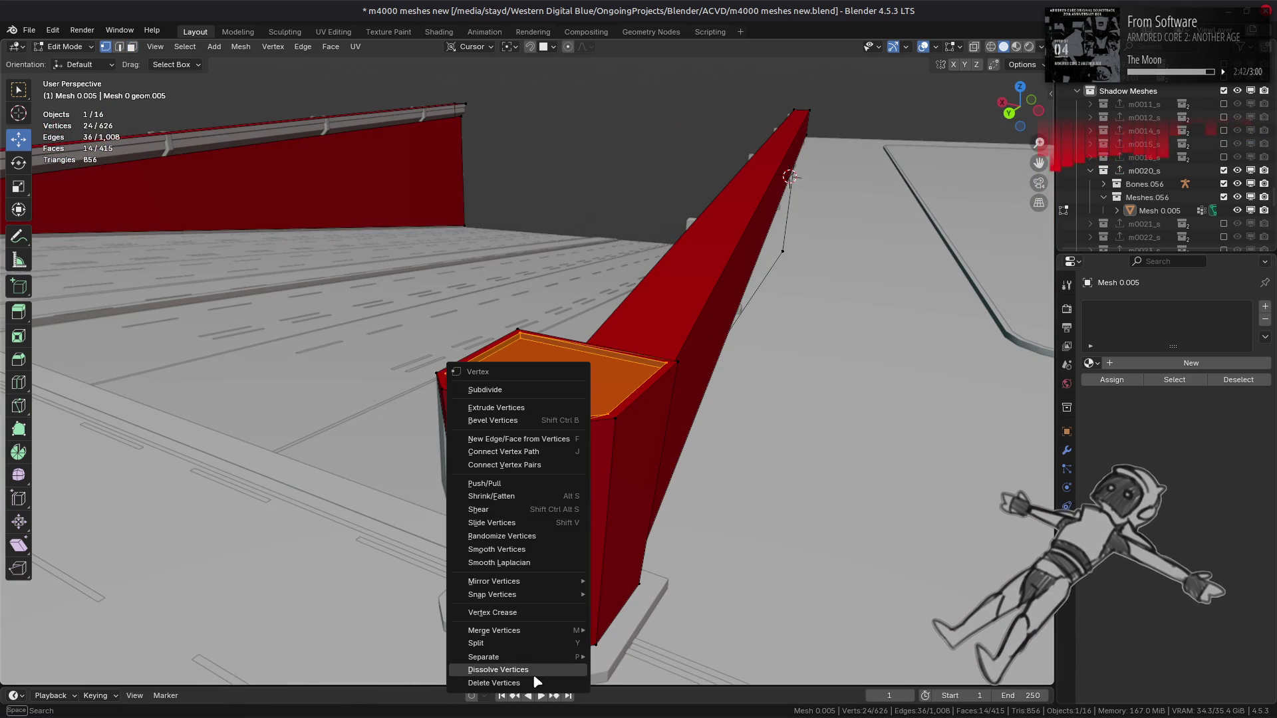
pyautogui.click(533, 672)
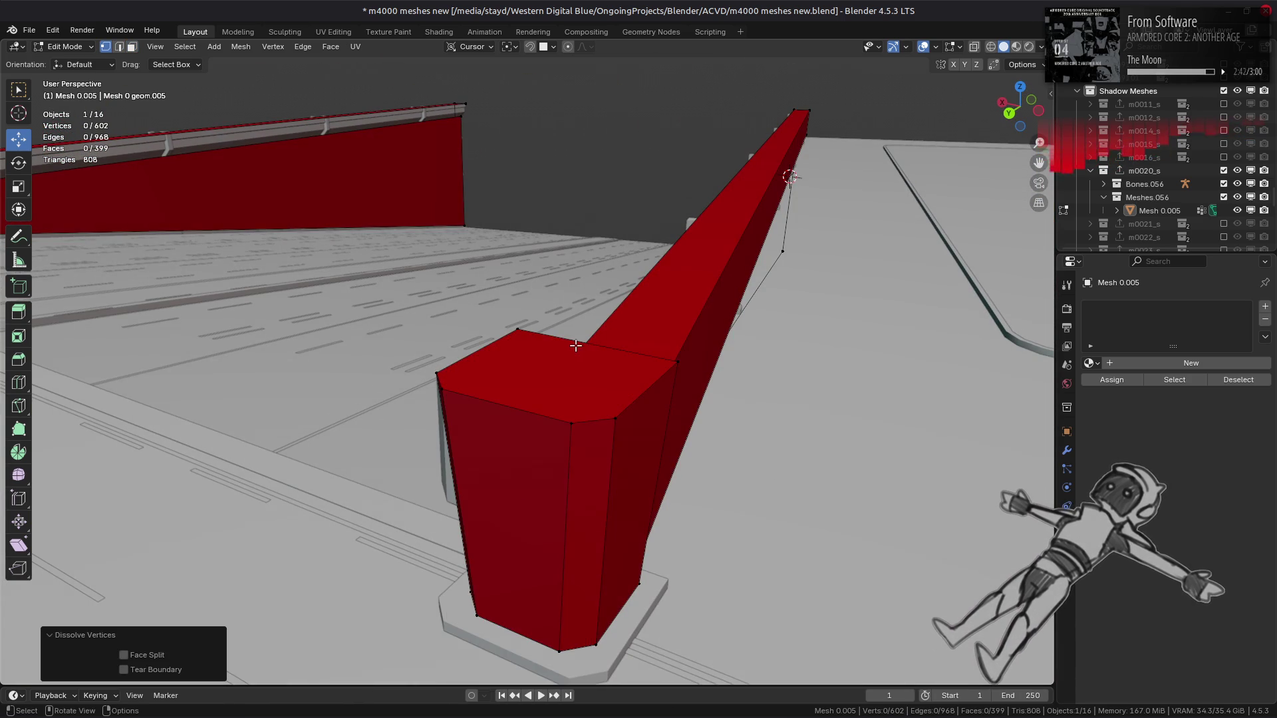
# Check the rails from a wide view, then select the post's front face
pyautogui.press('2')
pyautogui.scroll(-3, 575, 344)
pyautogui.moveTo(575, 375)
pyautogui.mouseDown(button='middle')
pyautogui.moveTo(792, 356)
pyautogui.moveTo(568, 329)
pyautogui.moveTo(675, 328)
pyautogui.moveTo(359, 399)
pyautogui.moveTo(694, 341)
pyautogui.mouseUp(button='middle')
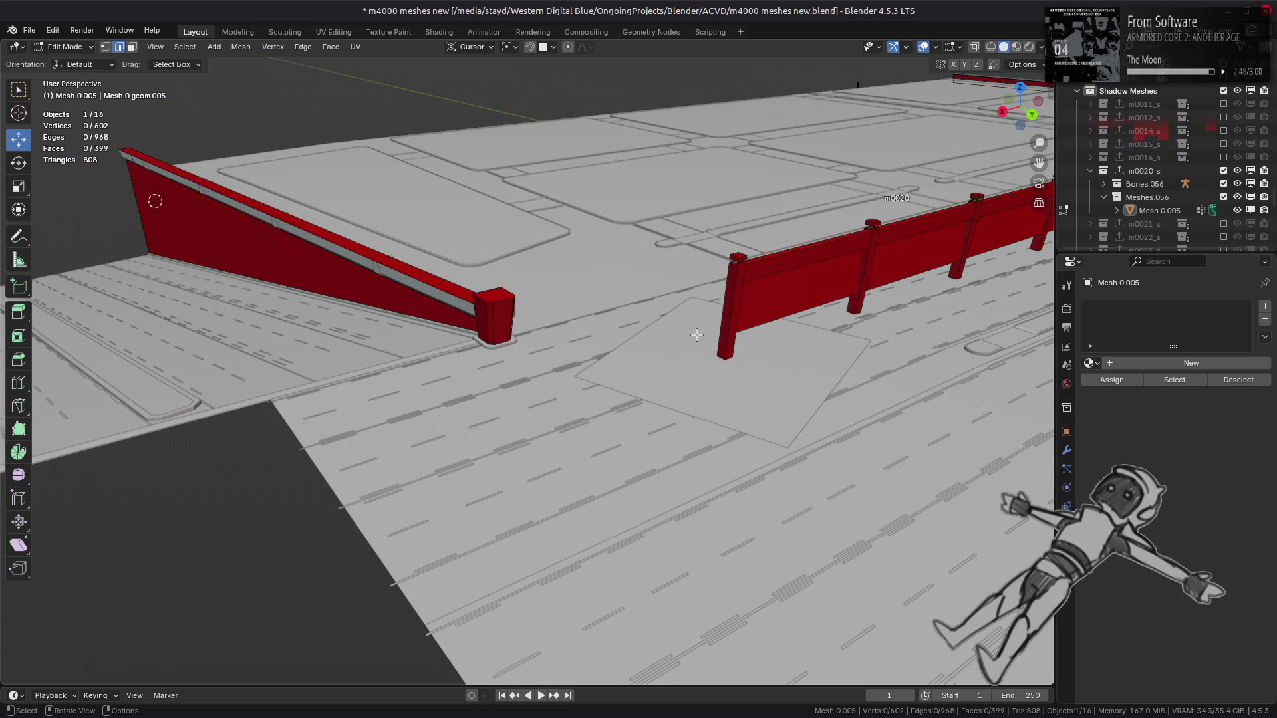
pyautogui.moveTo(826, 280)
pyautogui.mouseDown(button='middle')
pyautogui.moveTo(592, 326)
pyautogui.moveTo(669, 328)
pyautogui.mouseUp(button='middle')
pyautogui.moveTo(599, 309)
pyautogui.mouseDown(button='middle')
pyautogui.moveTo(632, 356)
pyautogui.moveTo(569, 348)
pyautogui.moveTo(658, 386)
pyautogui.mouseUp(button='middle')
pyautogui.press('3')
pyautogui.click(553, 355)
pyautogui.click(187, 51)
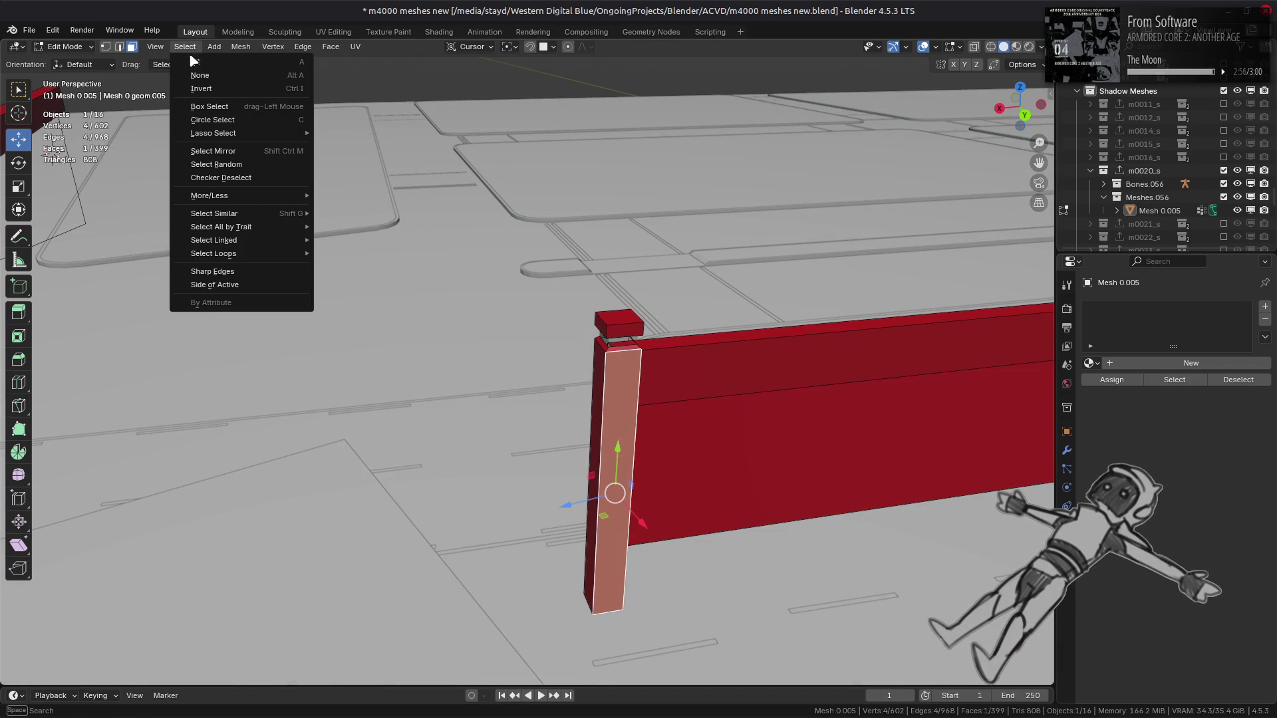
# Select all posts by similar perimeter, extend to linked geometry, and hide everything else
pyautogui.moveTo(265, 218)
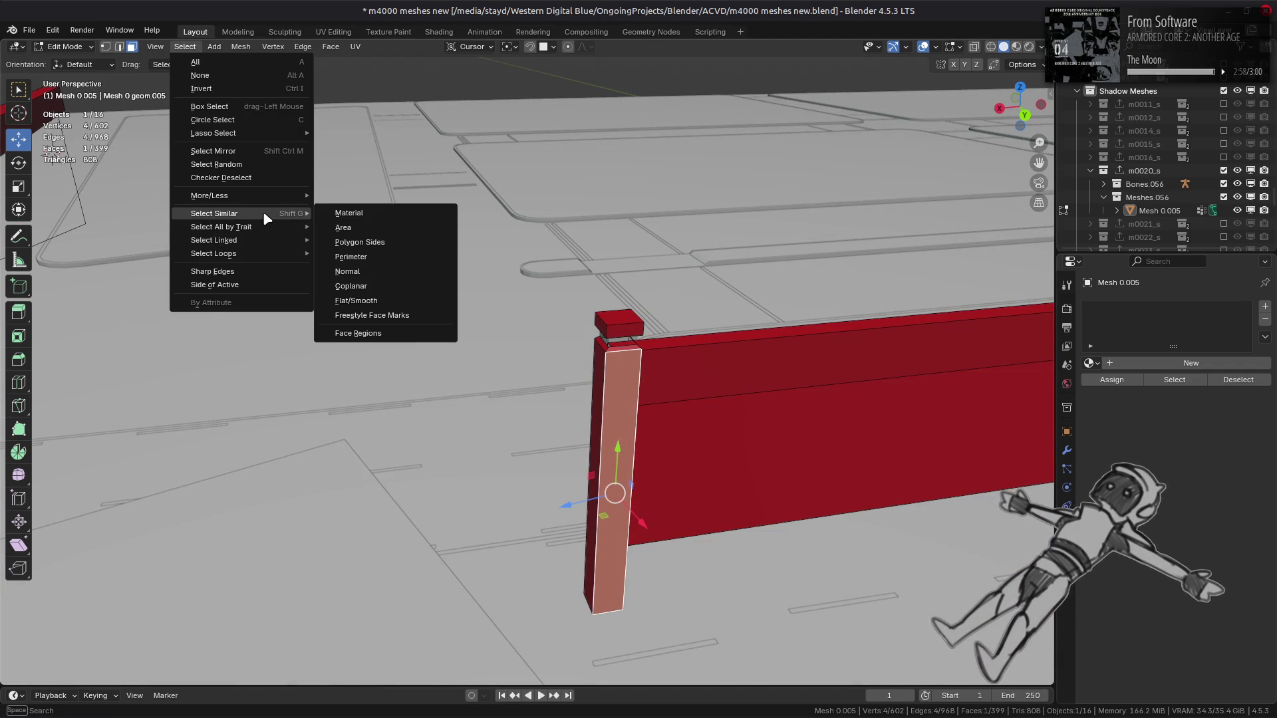
pyautogui.click(373, 258)
pyautogui.scroll(-5, 548, 342)
pyautogui.scroll(-4, 548, 342)
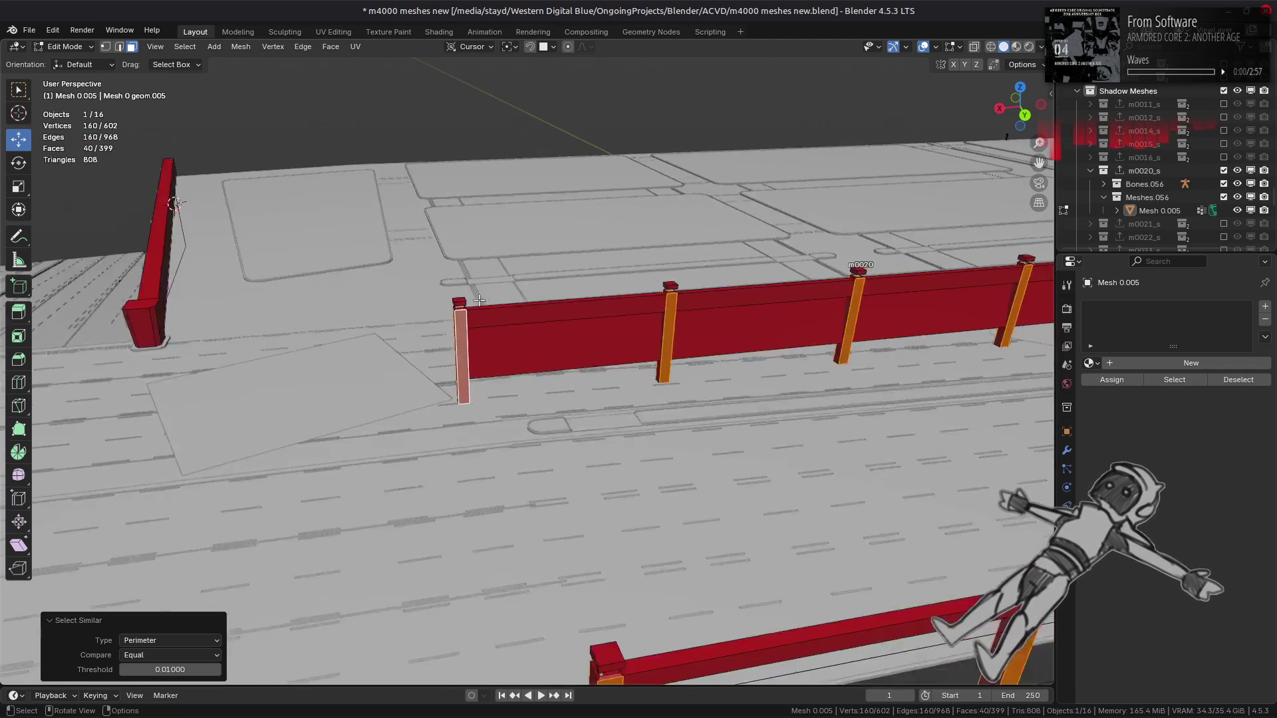
pyautogui.hotkey('ctrl', 'l')
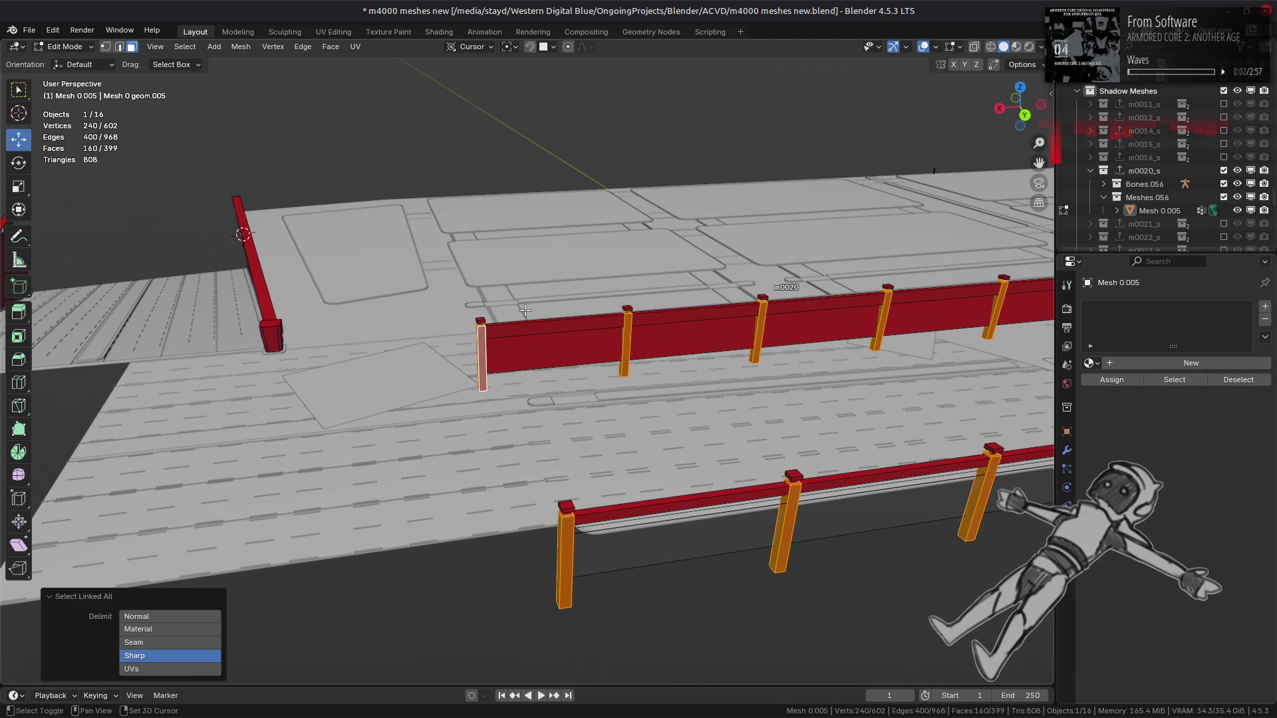
pyautogui.hotkey('shift', 'h')
# Box-select the post top faces, delete them, and reveal the hidden rails and walls
pyautogui.moveTo(525, 311)
pyautogui.mouseDown(button='middle')
pyautogui.moveTo(490, 417)
pyautogui.moveTo(704, 361)
pyautogui.moveTo(785, 386)
pyautogui.mouseUp(button='middle')
pyautogui.scroll(-3, 811, 399)
pyautogui.scroll(-2, 864, 426)
pyautogui.click(894, 447)
pyautogui.moveTo(900, 447)
pyautogui.mouseDown()
pyautogui.moveTo(204, 379)
pyautogui.moveTo(141, 351)
pyautogui.mouseUp()
pyautogui.hotkey('ctrl', '3')
pyautogui.moveTo(377, 304)
pyautogui.mouseDown(button='middle')
pyautogui.moveTo(379, 350)
pyautogui.moveTo(466, 318)
pyautogui.mouseUp(button='middle')
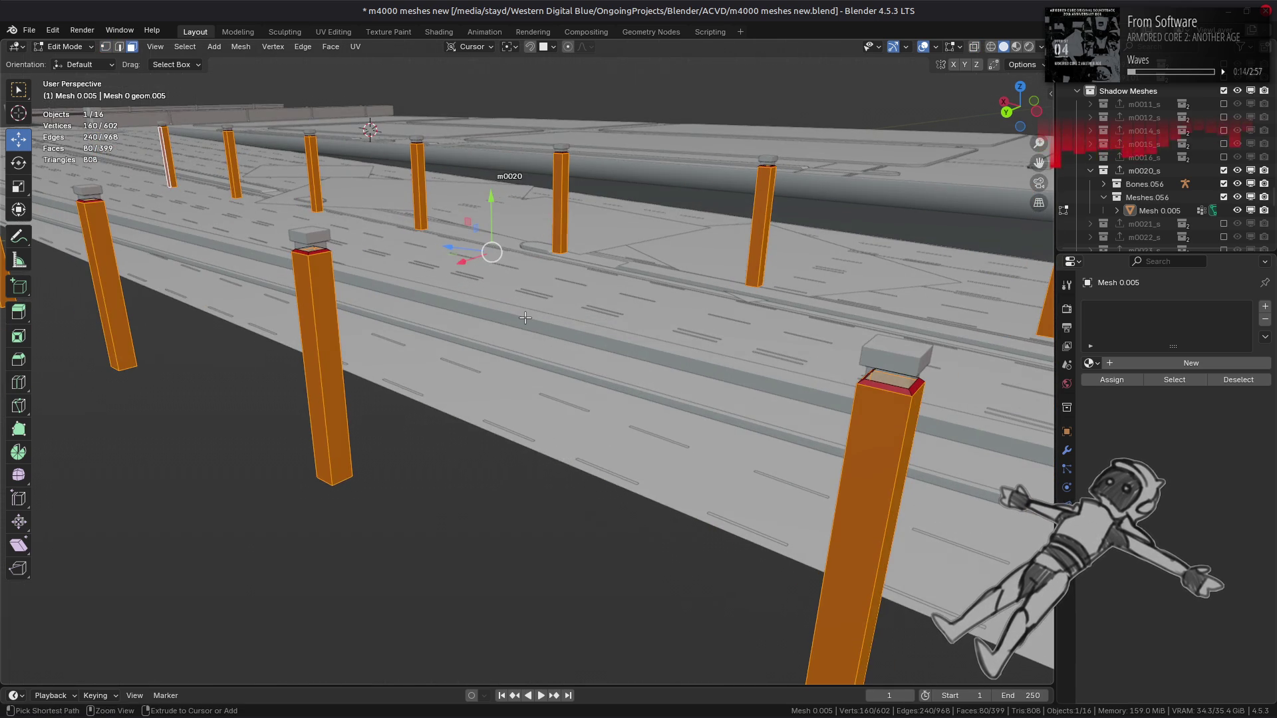
pyautogui.hotkey('ctrl', 'f')
pyautogui.click(500, 554)
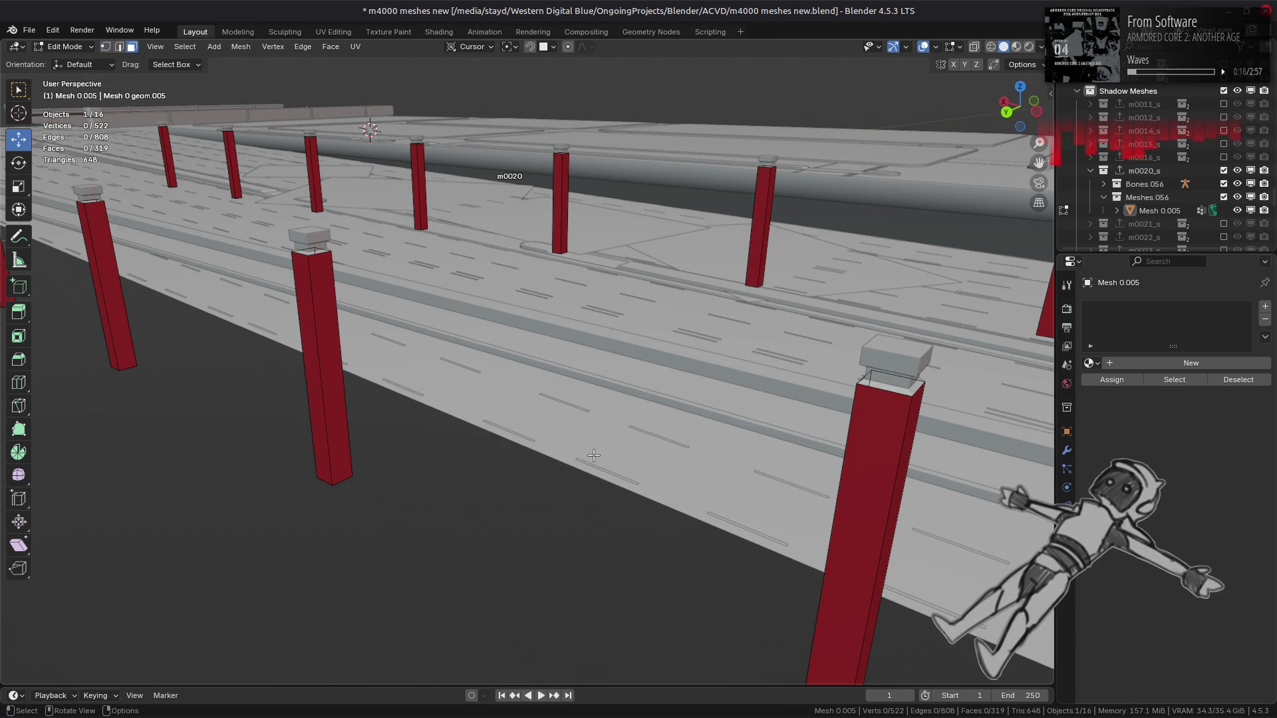
pyautogui.hotkey('alt', 'h')
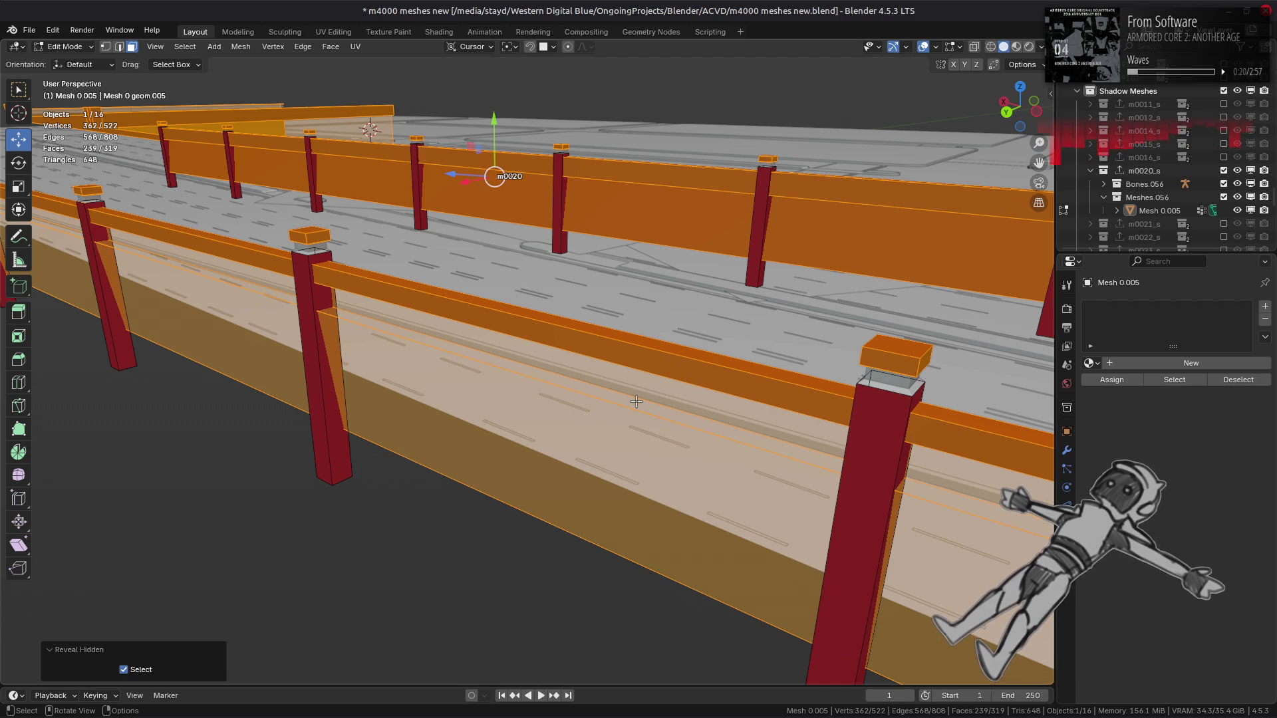
# In back view, box-select along the mesh top and refine the selection to the post caps
pyautogui.press('ctrl+KP_1')
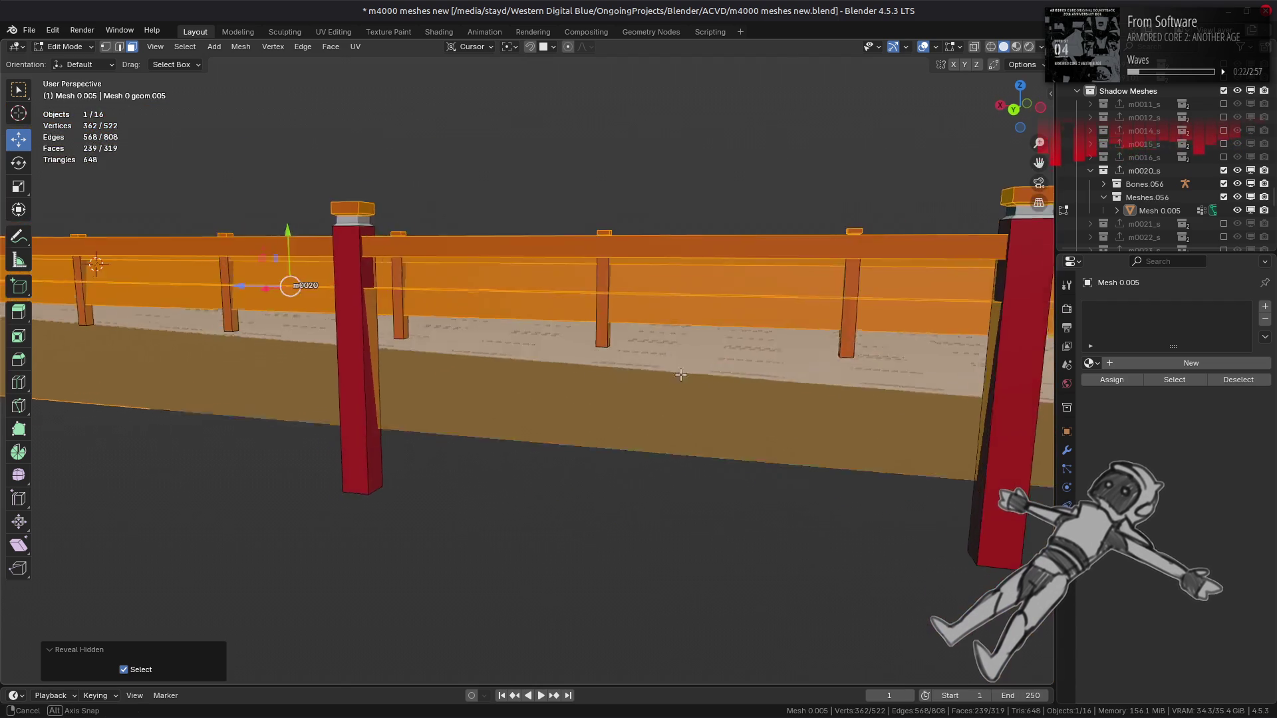
pyautogui.scroll(-9, 583, 315)
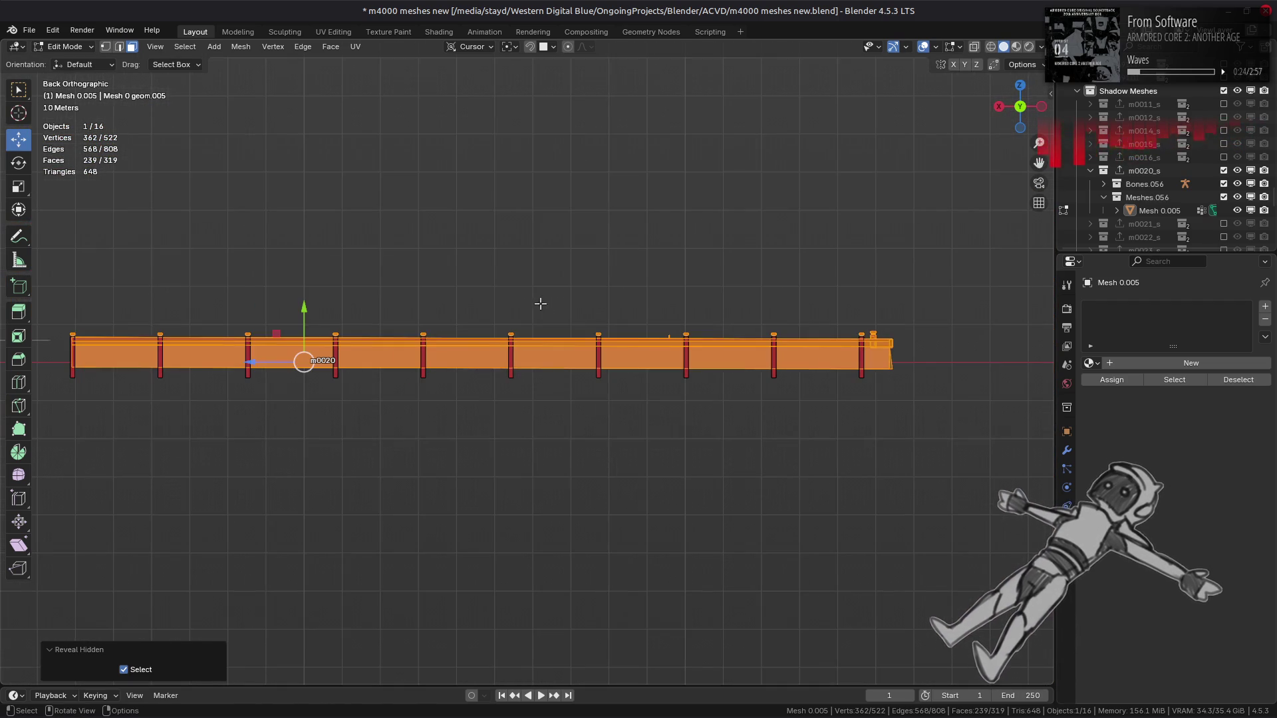
pyautogui.press('1')
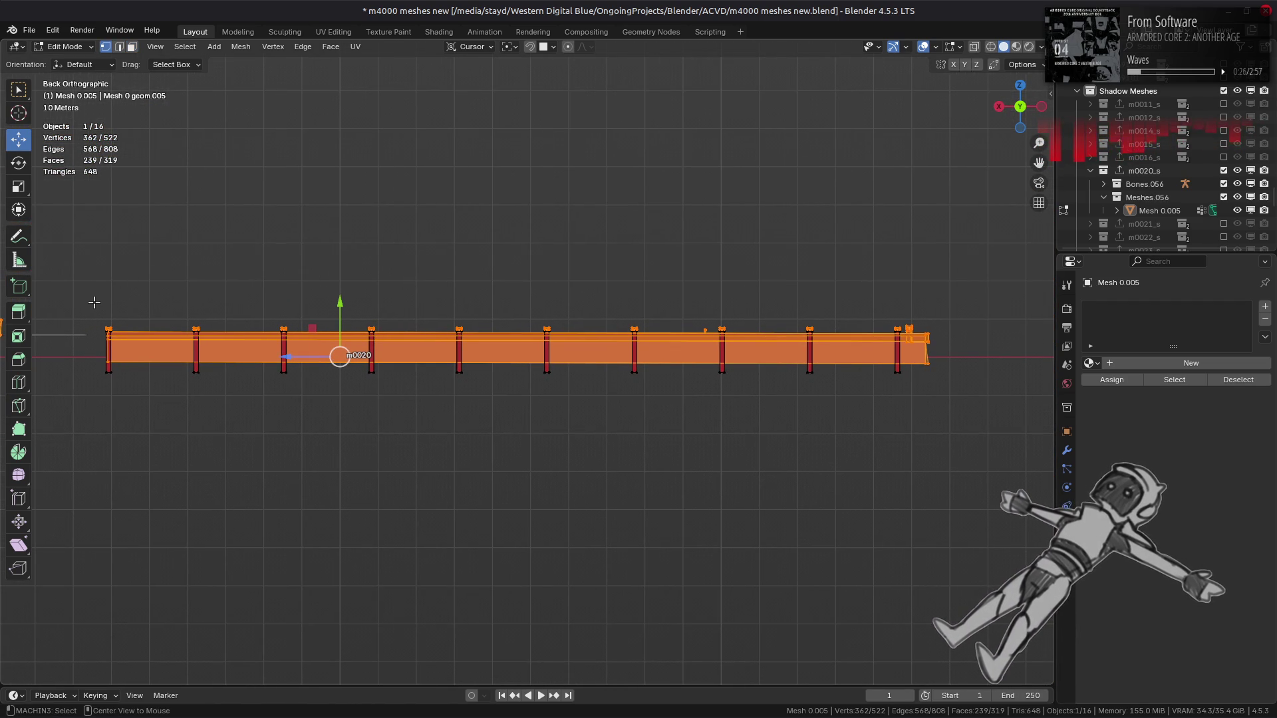
pyautogui.press('3')
pyautogui.moveTo(85, 305)
pyautogui.mouseDown()
pyautogui.moveTo(990, 332)
pyautogui.moveTo(927, 335)
pyautogui.moveTo(897, 317)
pyautogui.mouseUp()
pyautogui.hotkey('ctrl', 'l')
pyautogui.moveTo(768, 319)
pyautogui.mouseDown(button='middle')
pyautogui.moveTo(707, 337)
pyautogui.moveTo(801, 249)
pyautogui.mouseUp(button='middle')
pyautogui.hotkey('alt', 'z')
pyautogui.keyDown('ctrl'); pyautogui.moveTo(801, 249); pyautogui.dragTo(831, 313); pyautogui.keyUp('ctrl')
pyautogui.moveTo(831, 314)
pyautogui.mouseDown(button='middle')
pyautogui.moveTo(637, 406)
pyautogui.moveTo(655, 399)
pyautogui.moveTo(664, 412)
pyautogui.mouseUp(button='middle')
pyautogui.hotkey('alt', 'z')
# Delete the post cap faces, leaving 282 vertices and 139 faces
pyautogui.scroll(5, 655, 399)
pyautogui.hotkey('ctrl', 'f')
pyautogui.press('Escape')
pyautogui.scroll(3, 655, 417)
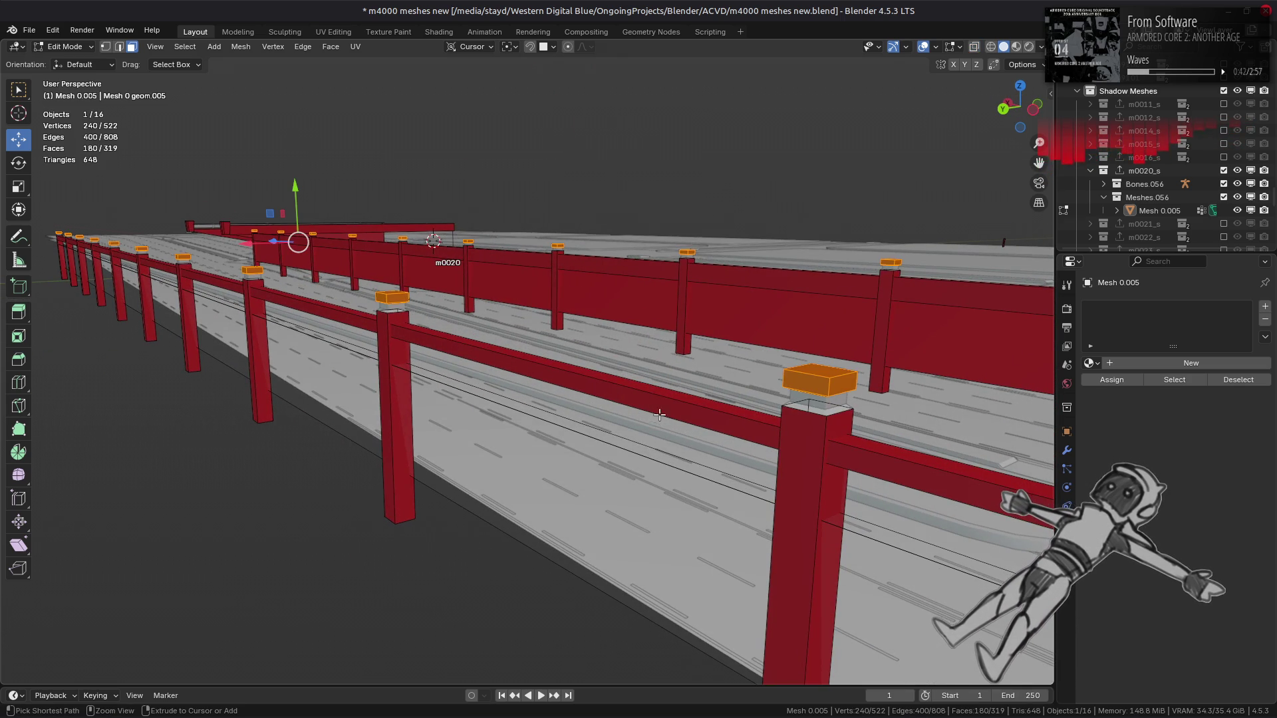
pyautogui.press('x')
pyautogui.click(688, 405)
pyautogui.hotkey('ctrl', 'z')
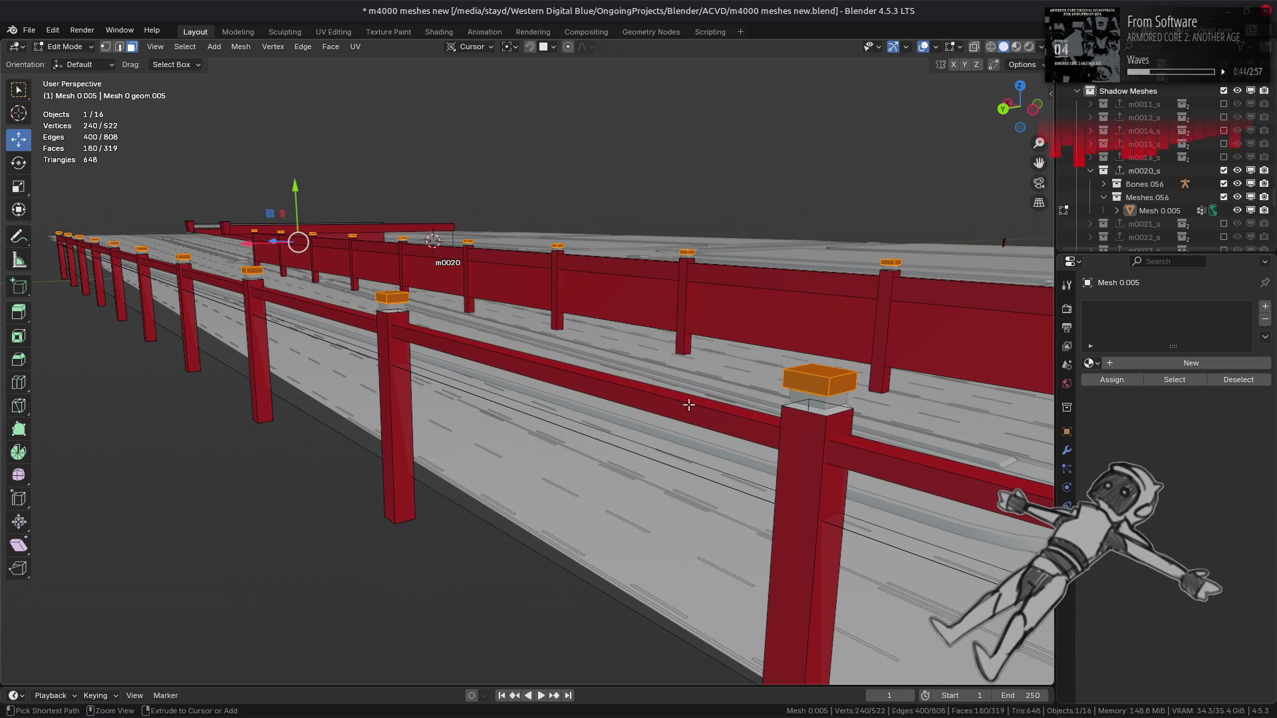
pyautogui.keyDown('ctrl'); pyautogui.moveTo(688, 405); pyautogui.dragTo(680, 390, button='middle'); pyautogui.keyUp('ctrl')
pyautogui.hotkey('ctrl', 'shift', 'z')
pyautogui.hotkey('ctrl', 'z')
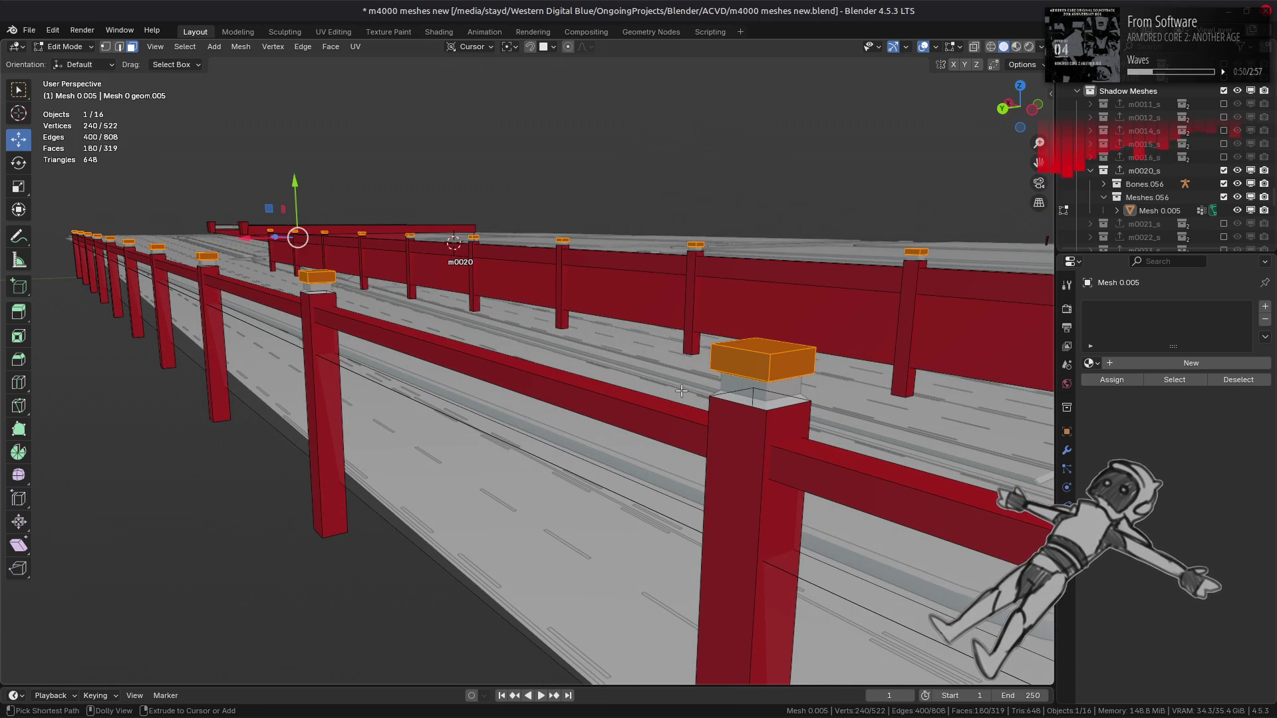
pyautogui.hotkey('ctrl', 'shift', 'z')
# Select an edge loop on a post top and view the railing from the side
pyautogui.press('2')
pyautogui.keyDown('alt'); pyautogui.click(752, 409); pyautogui.keyUp('alt')
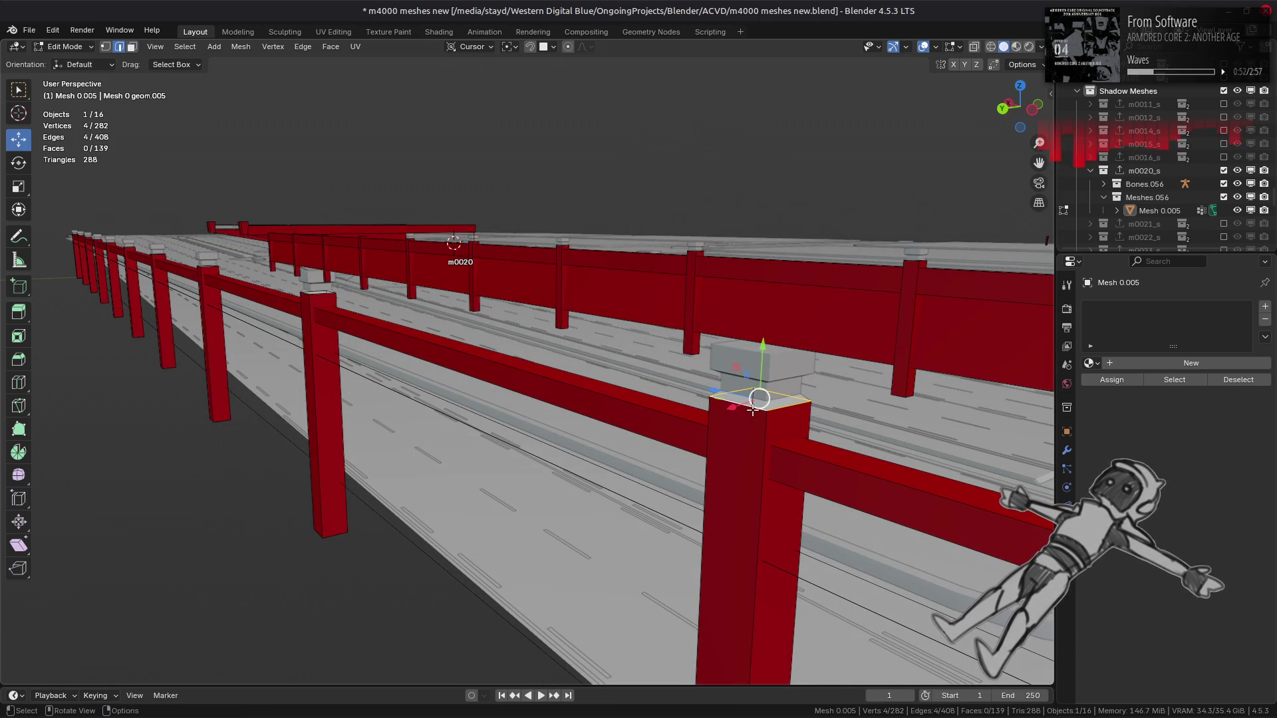
pyautogui.scroll(-6, 441, 342)
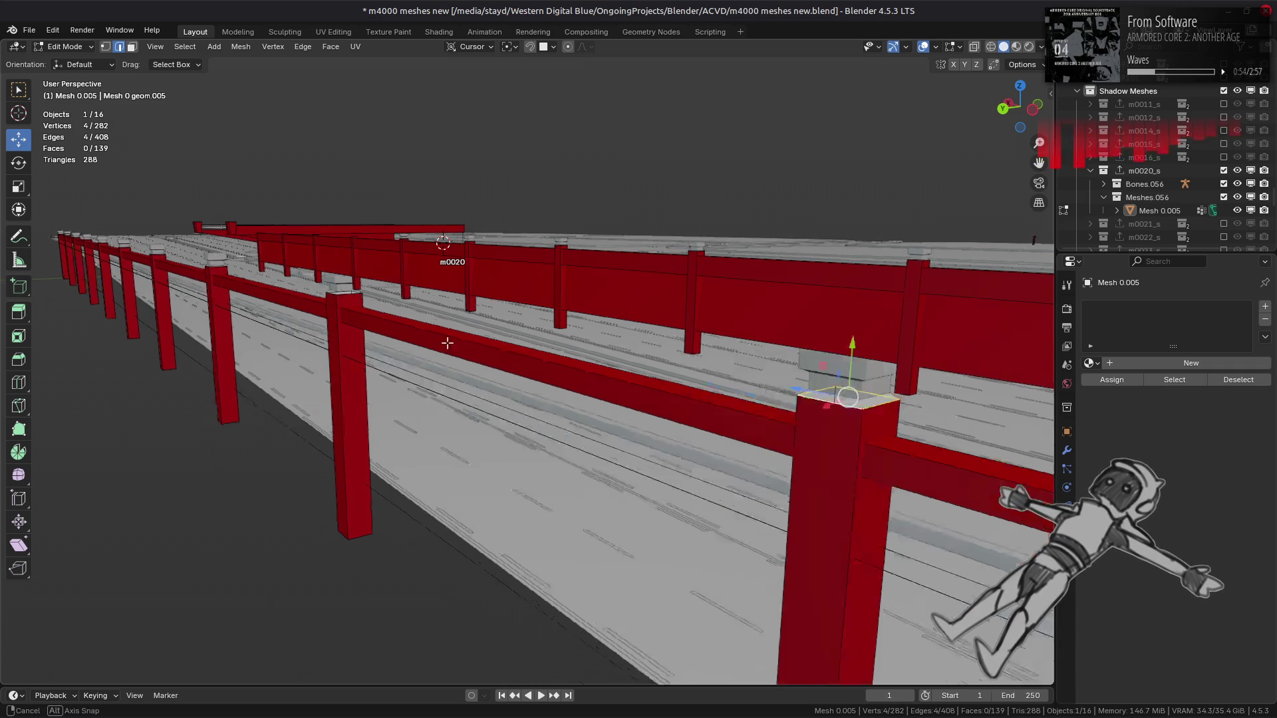
pyautogui.press('3')
pyautogui.moveTo(630, 362)
pyautogui.mouseDown(button='middle')
pyautogui.moveTo(591, 377)
pyautogui.moveTo(530, 348)
pyautogui.moveTo(532, 389)
pyautogui.mouseUp(button='middle')
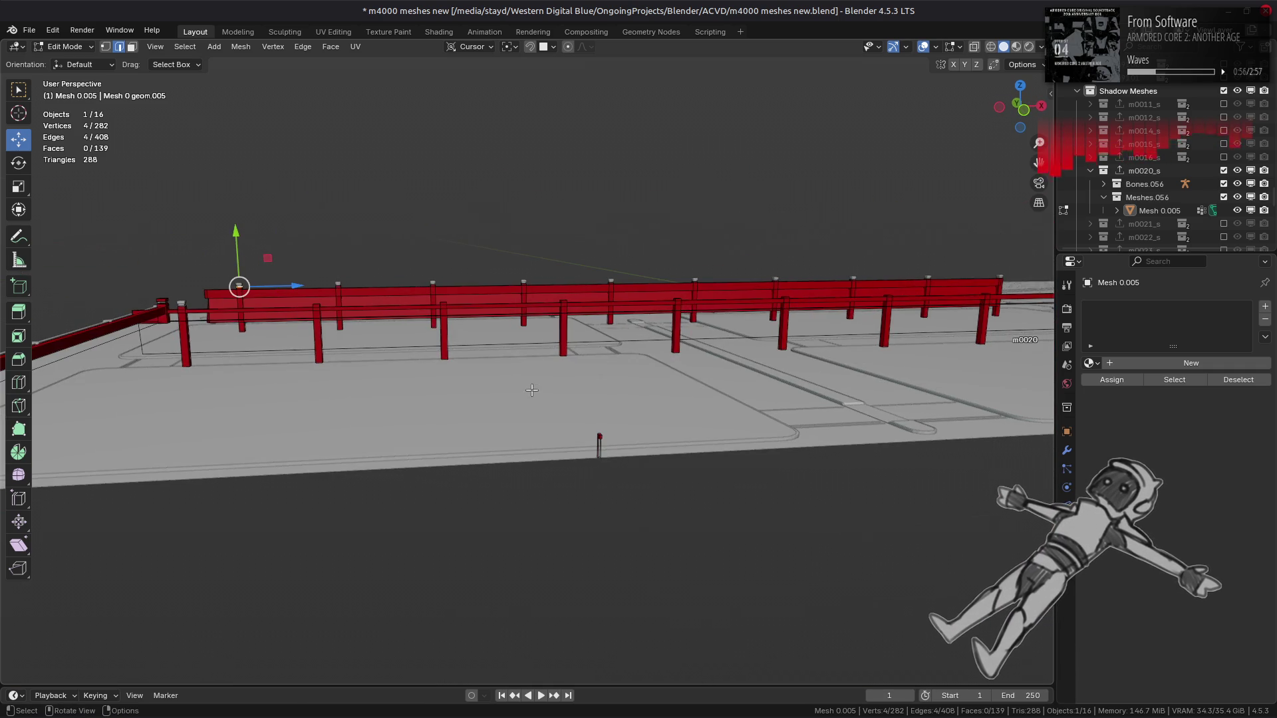
pyautogui.scroll(2, 573, 426)
# Delete one whole post from the railing mesh
pyautogui.hotkey('ctrl', 'l')
pyautogui.rightClick(597, 567)
pyautogui.click(596, 567)
pyautogui.moveTo(582, 552)
pyautogui.mouseDown(button='middle')
pyautogui.moveTo(621, 536)
pyautogui.moveTo(474, 536)
pyautogui.moveTo(640, 501)
pyautogui.moveTo(647, 434)
pyautogui.mouseUp(button='middle')
# In the back view, box-select only the post top vertices, excluding the rail band
pyautogui.press('a')
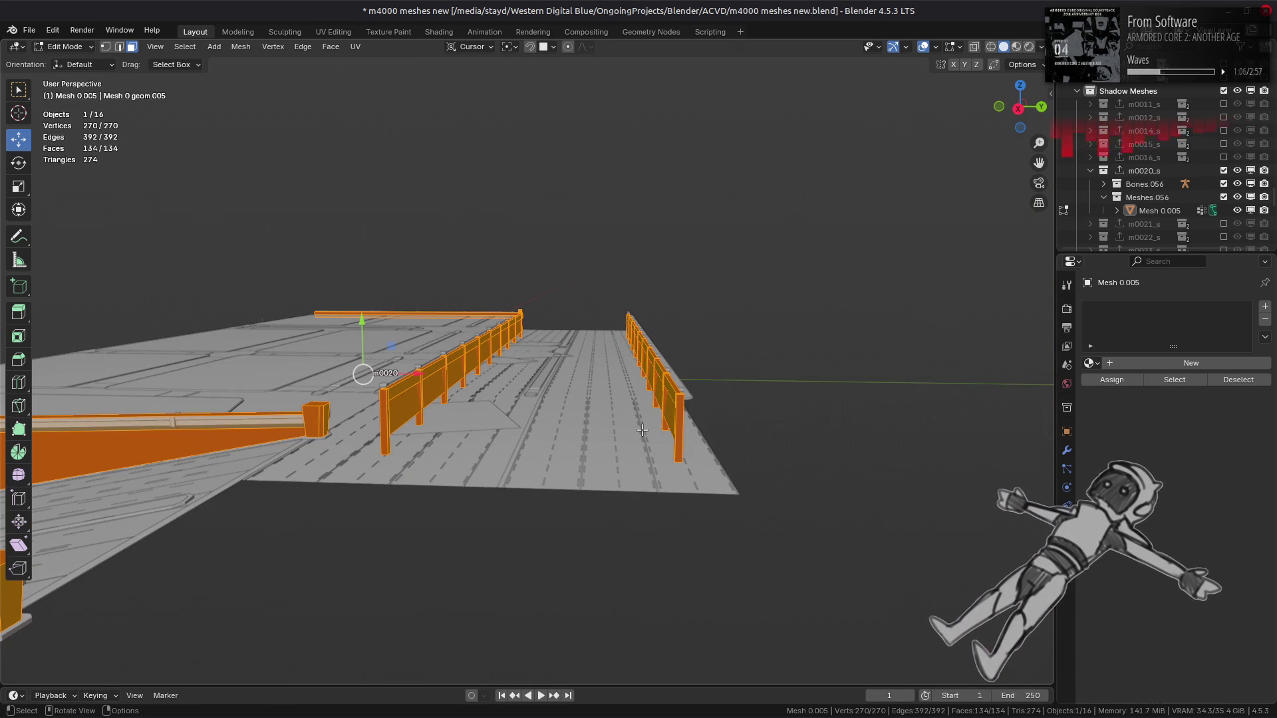
pyautogui.scroll(3, 642, 430)
pyautogui.scroll(2, 632, 442)
pyautogui.press('1')
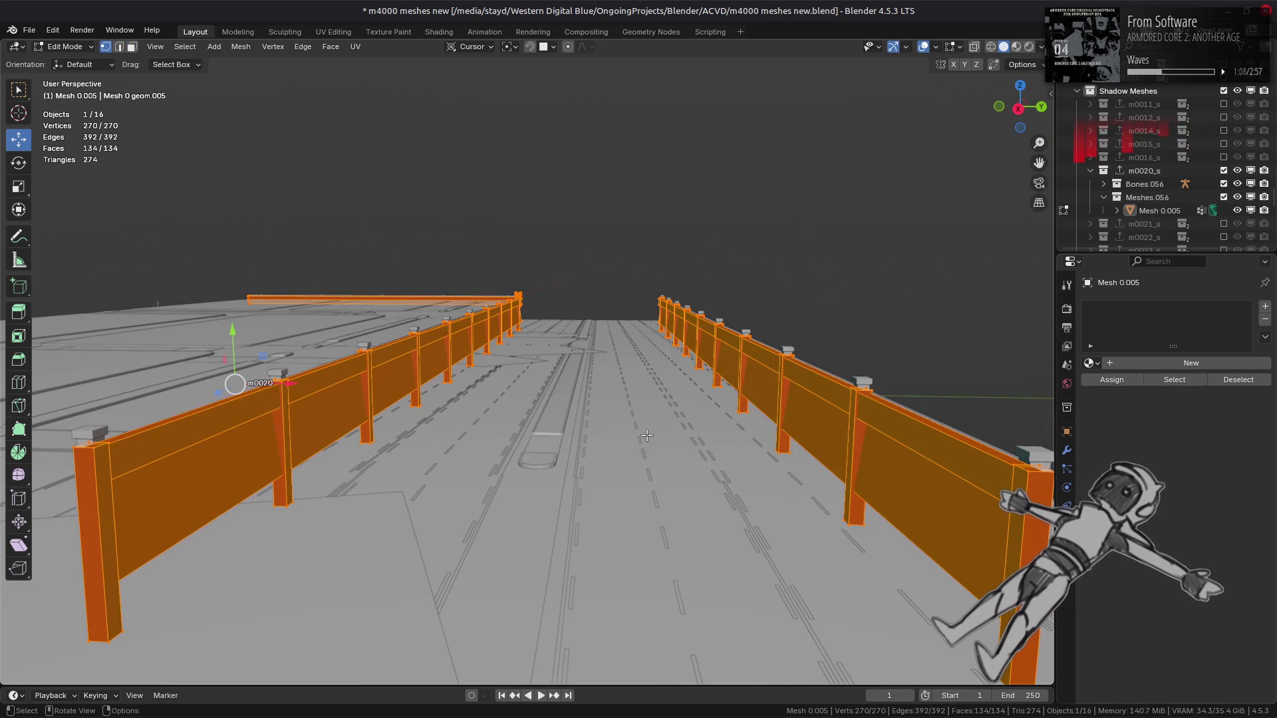
pyautogui.moveTo(674, 421); pyautogui.dragTo(532, 415, button='middle')
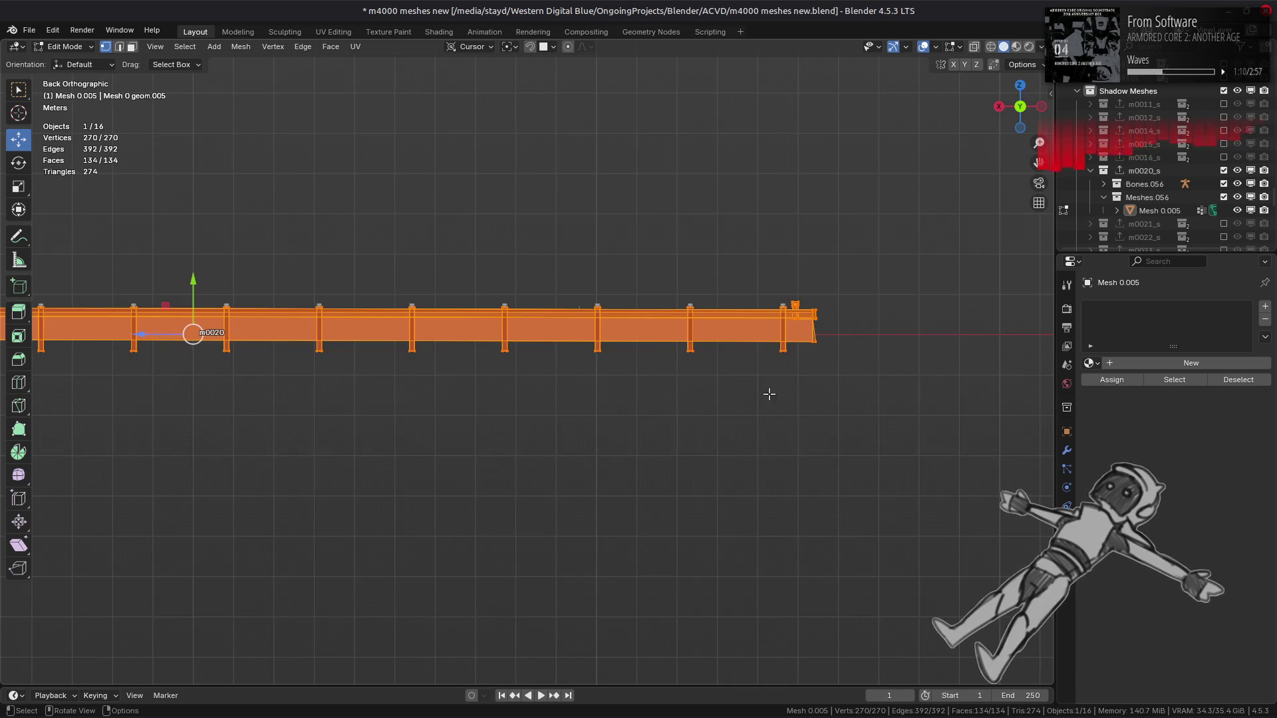
pyautogui.keyDown('shift'); pyautogui.moveTo(782, 393); pyautogui.dragTo(841, 436, button='middle'); pyautogui.keyUp('shift')
pyautogui.scroll(-1, 869, 428)
pyautogui.press('b')
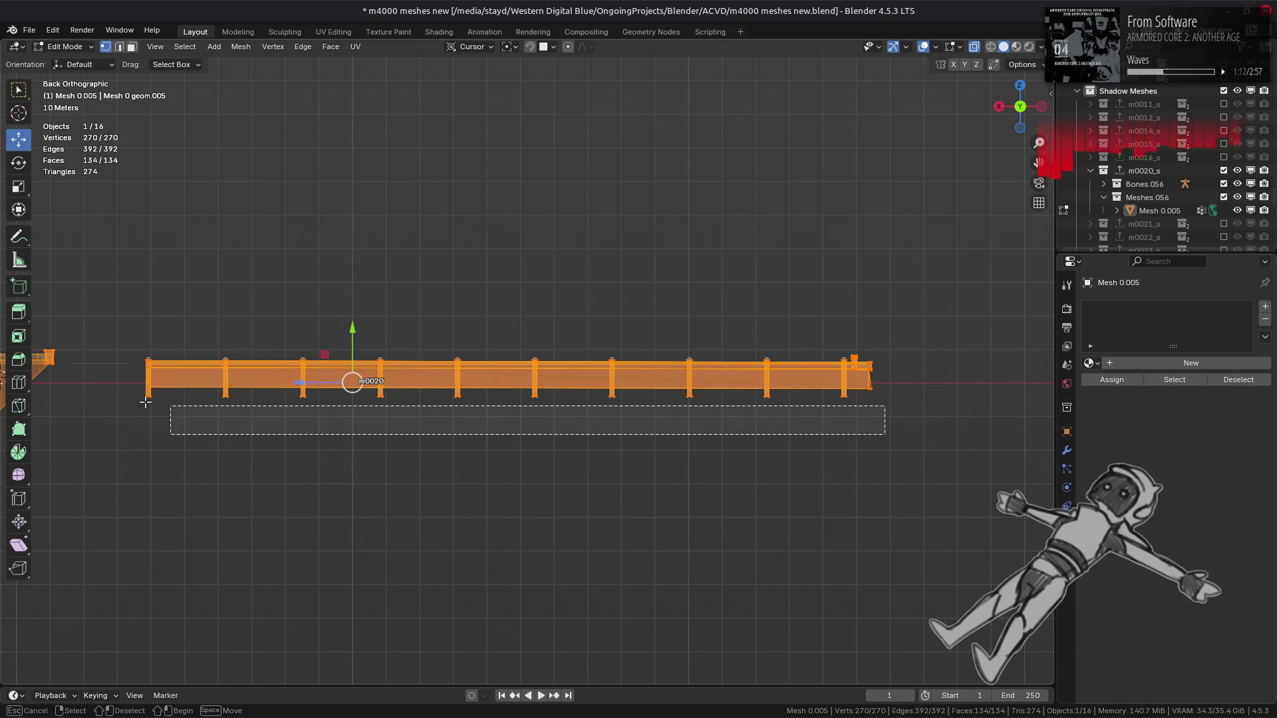
pyautogui.keyDown('shift'); pyautogui.moveTo(113, 373); pyautogui.dragTo(869, 426); pyautogui.keyUp('shift')
pyautogui.hotkey('ctrl', 'l')
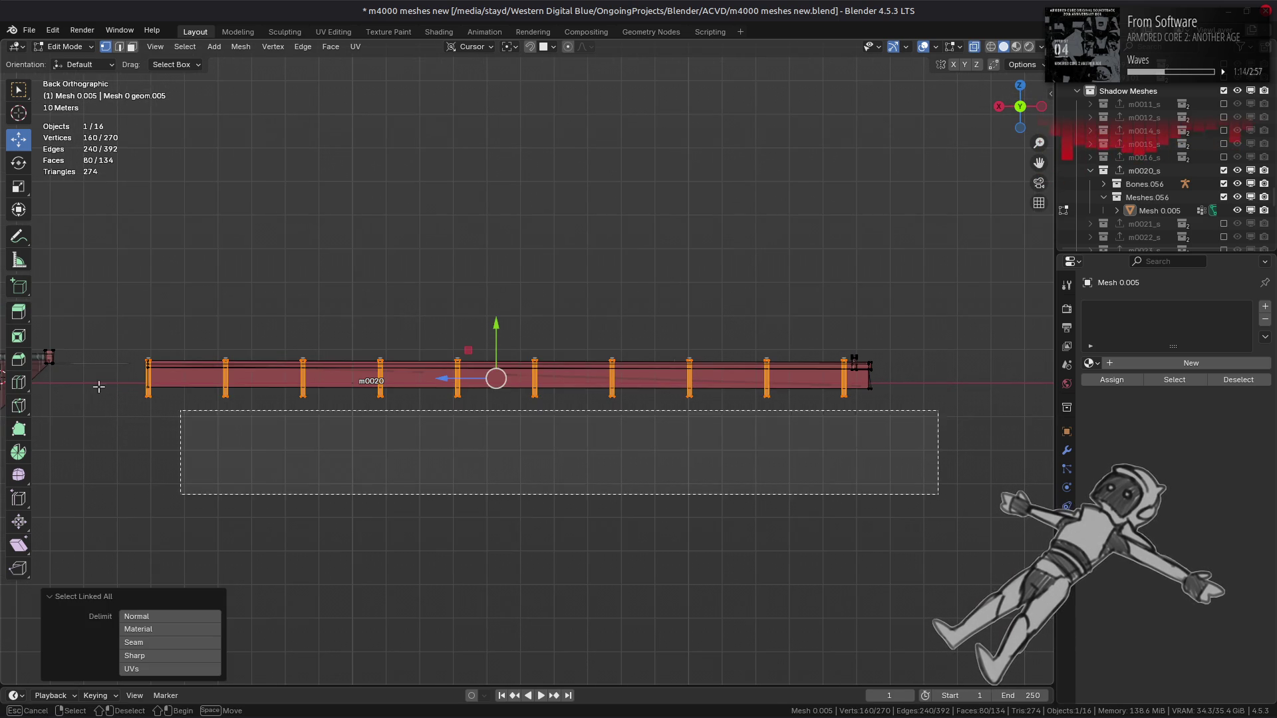
pyautogui.keyDown('shift'); pyautogui.moveTo(127, 395); pyautogui.dragTo(125, 394); pyautogui.keyUp('shift')
pyautogui.moveTo(266, 373)
pyautogui.mouseDown(button='middle')
pyautogui.moveTo(500, 307)
pyautogui.moveTo(479, 312)
pyautogui.moveTo(530, 324)
pyautogui.mouseUp(button='middle')
# Raise the post tops 0.91324 m along Y and inspect the result
pyautogui.press('3')
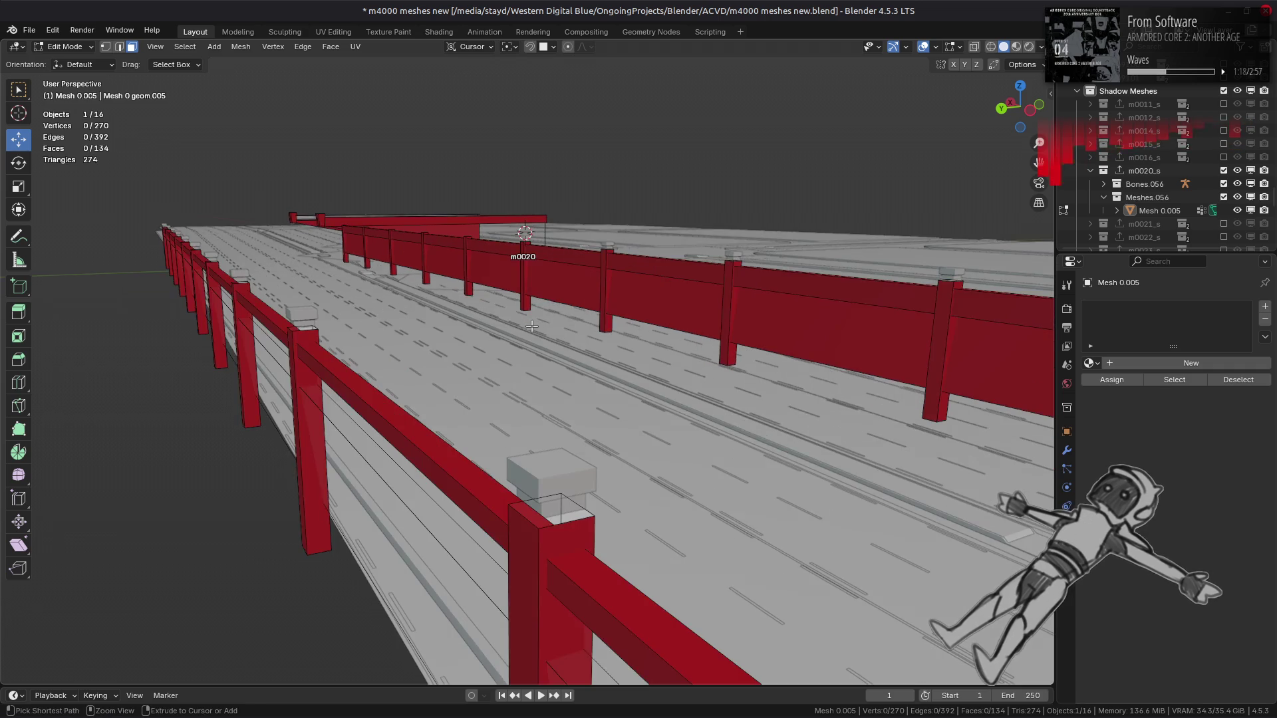
pyautogui.hotkey('ctrl', 'z')
pyautogui.moveTo(360, 184)
pyautogui.mouseDown()
pyautogui.moveTo(541, 466)
pyautogui.moveTo(554, 463)
pyautogui.mouseUp()
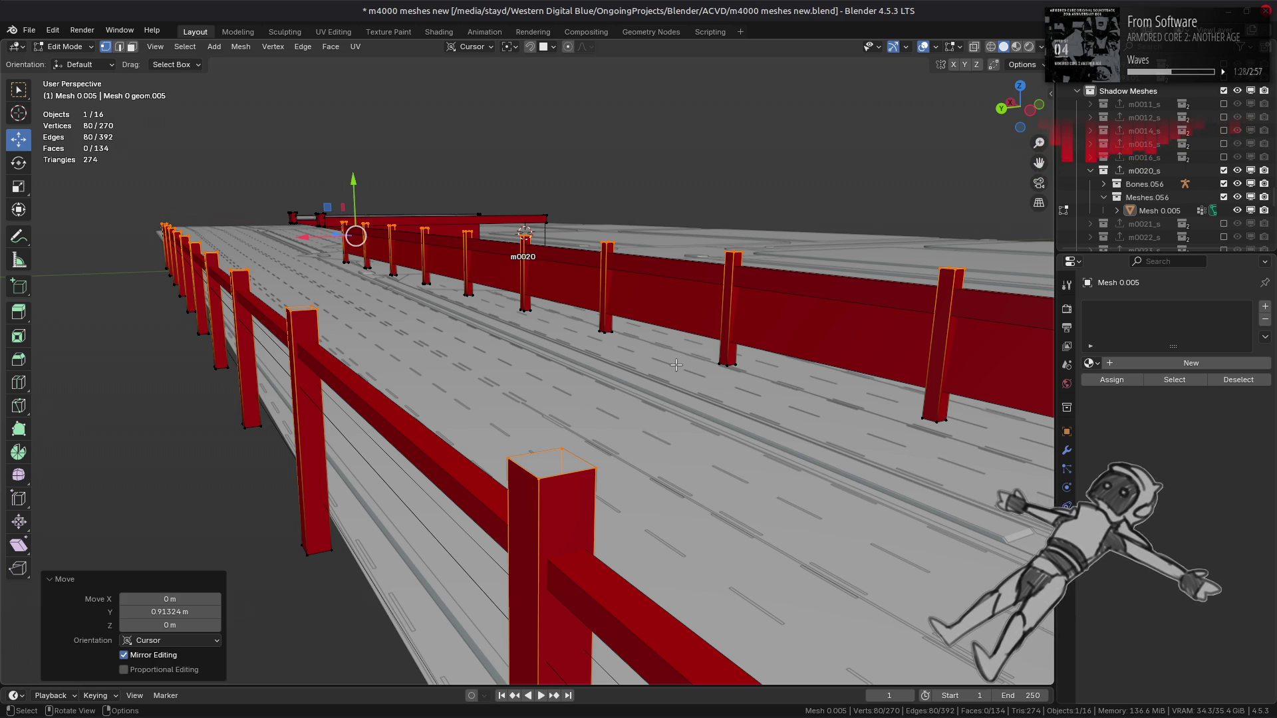
pyautogui.moveTo(675, 365)
pyautogui.mouseDown(button='middle')
pyautogui.moveTo(612, 352)
pyautogui.moveTo(705, 332)
pyautogui.moveTo(652, 329)
pyautogui.moveTo(698, 328)
pyautogui.moveTo(677, 335)
pyautogui.moveTo(706, 395)
pyautogui.mouseUp(button='middle')
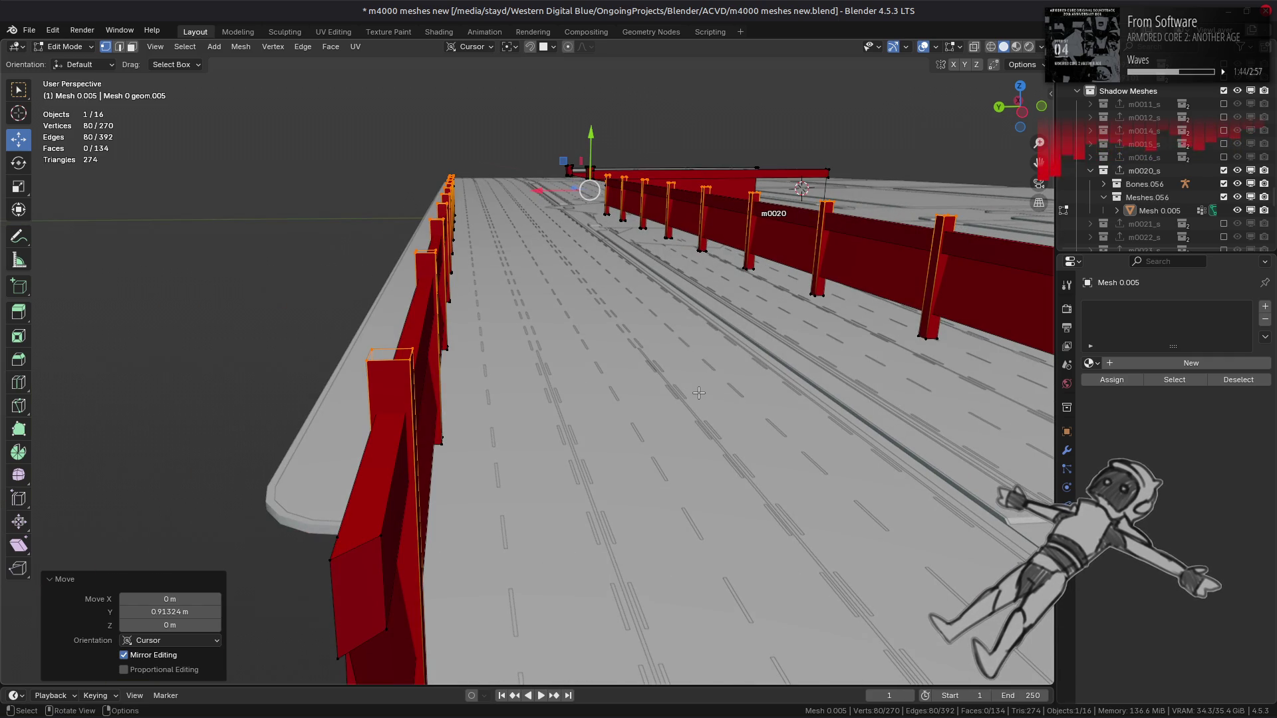
pyautogui.press('3')
pyautogui.moveTo(969, 405)
pyautogui.mouseDown(button='middle')
pyautogui.moveTo(802, 434)
pyautogui.moveTo(756, 415)
pyautogui.moveTo(775, 417)
pyautogui.mouseUp(button='middle')
pyautogui.press('a')
pyautogui.hotkey('alt', 'a')
# Select the corner post's cap with linked selection and delete its faces
pyautogui.click(706, 312)
pyautogui.moveTo(707, 313); pyautogui.dragTo(658, 406, button='middle')
pyautogui.hotkey('ctrl', 'l')
pyautogui.rightClick(654, 418)
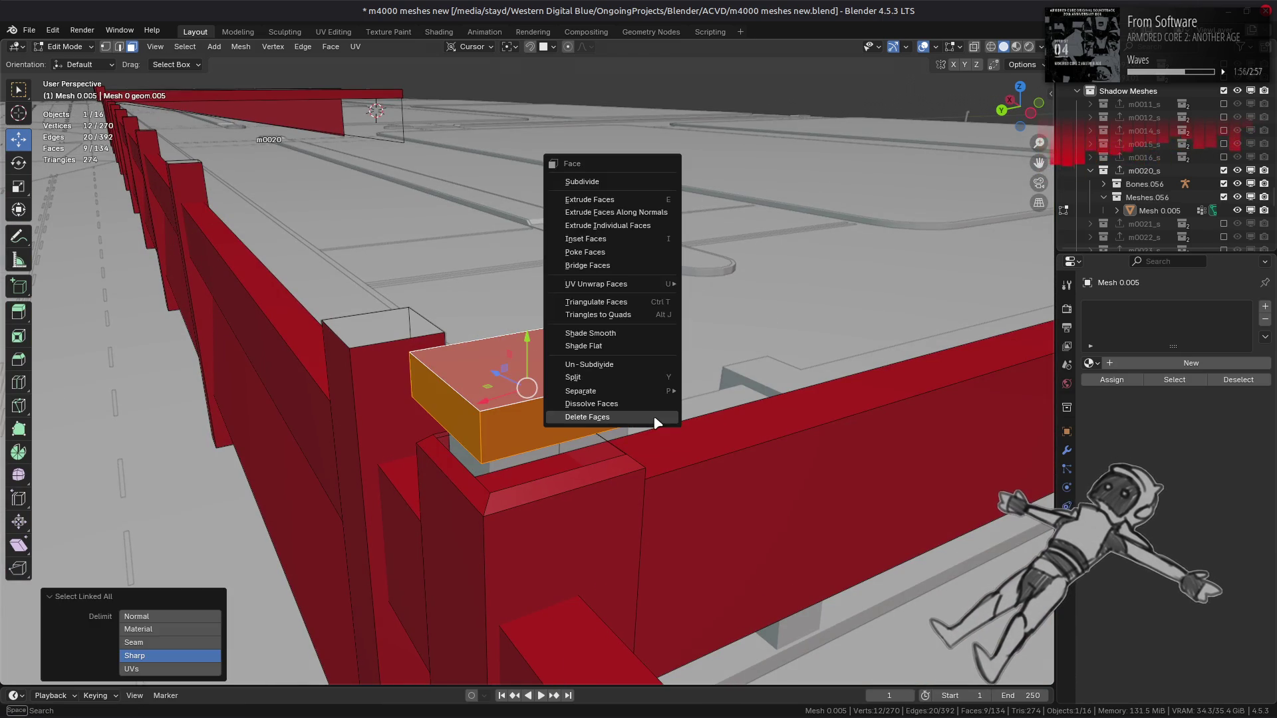
pyautogui.click(654, 418)
# Delete the leftover rim faces and raise the corner post's top edges about 0.91 m
pyautogui.press('2')
pyautogui.click(559, 471)
pyautogui.press('ctrl+KP_Add')
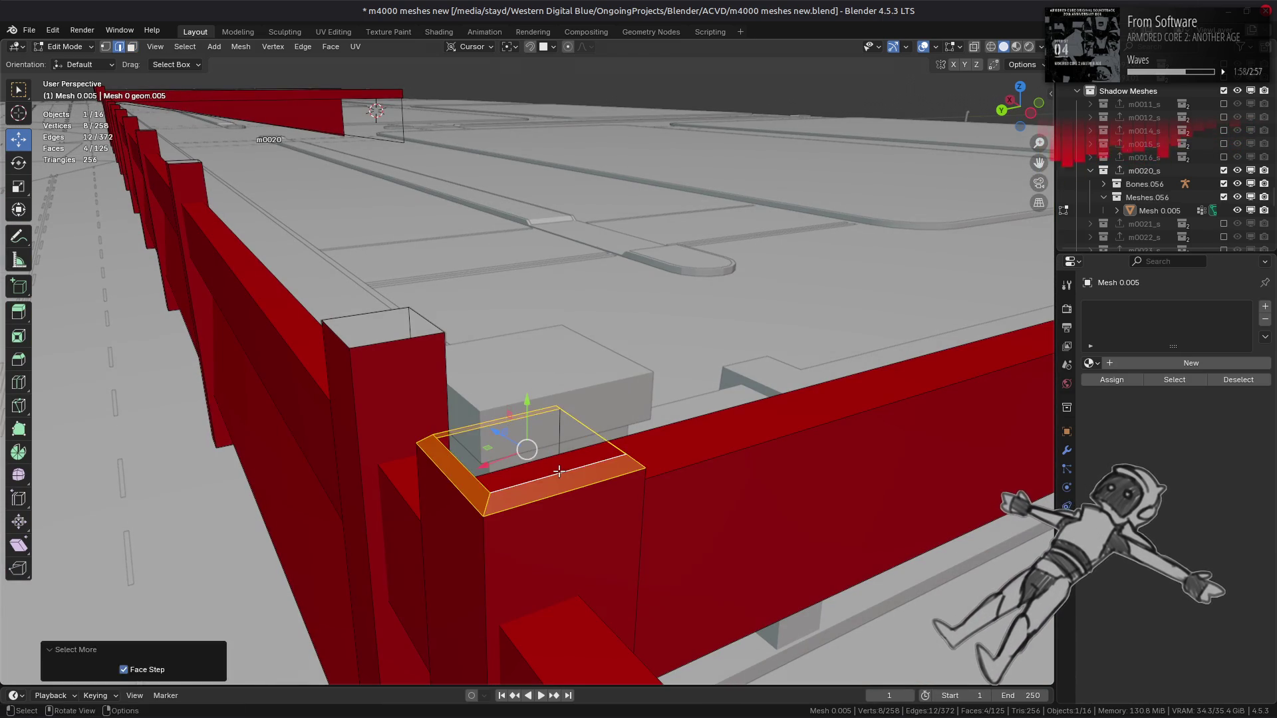
pyautogui.rightClick(559, 471)
pyautogui.click(561, 473)
pyautogui.moveTo(524, 411); pyautogui.dragTo(529, 454)
pyautogui.moveTo(529, 454)
pyautogui.mouseDown(button='middle')
pyautogui.moveTo(559, 446)
pyautogui.moveTo(589, 511)
pyautogui.moveTo(604, 499)
pyautogui.moveTo(590, 441)
pyautogui.moveTo(569, 513)
pyautogui.mouseUp(button='middle')
# Review the corner railing from a wide view and save the blend file
pyautogui.press('3')
pyautogui.moveTo(550, 447); pyautogui.dragTo(500, 405, button='middle')
pyautogui.click(497, 410)
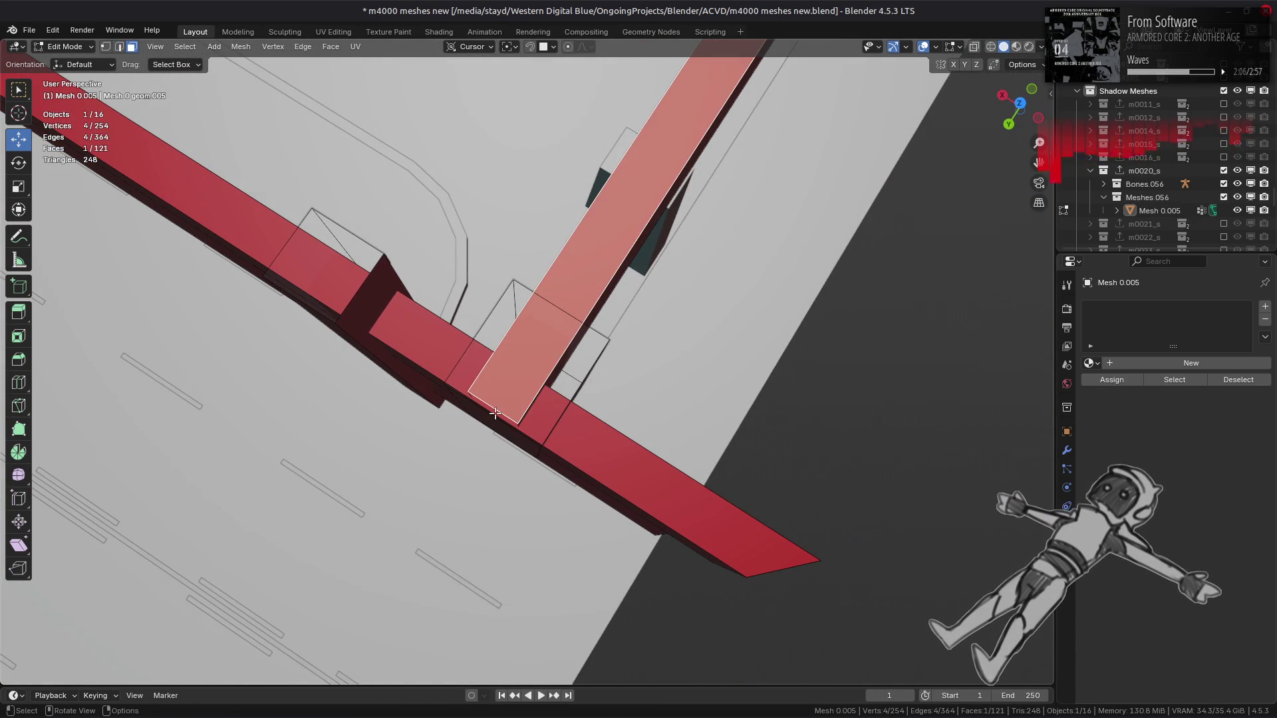
pyautogui.click(497, 411)
pyautogui.hotkey('alt', 'a')
pyautogui.scroll(-5, 637, 430)
pyautogui.moveTo(684, 433); pyautogui.dragTo(692, 342, button='middle')
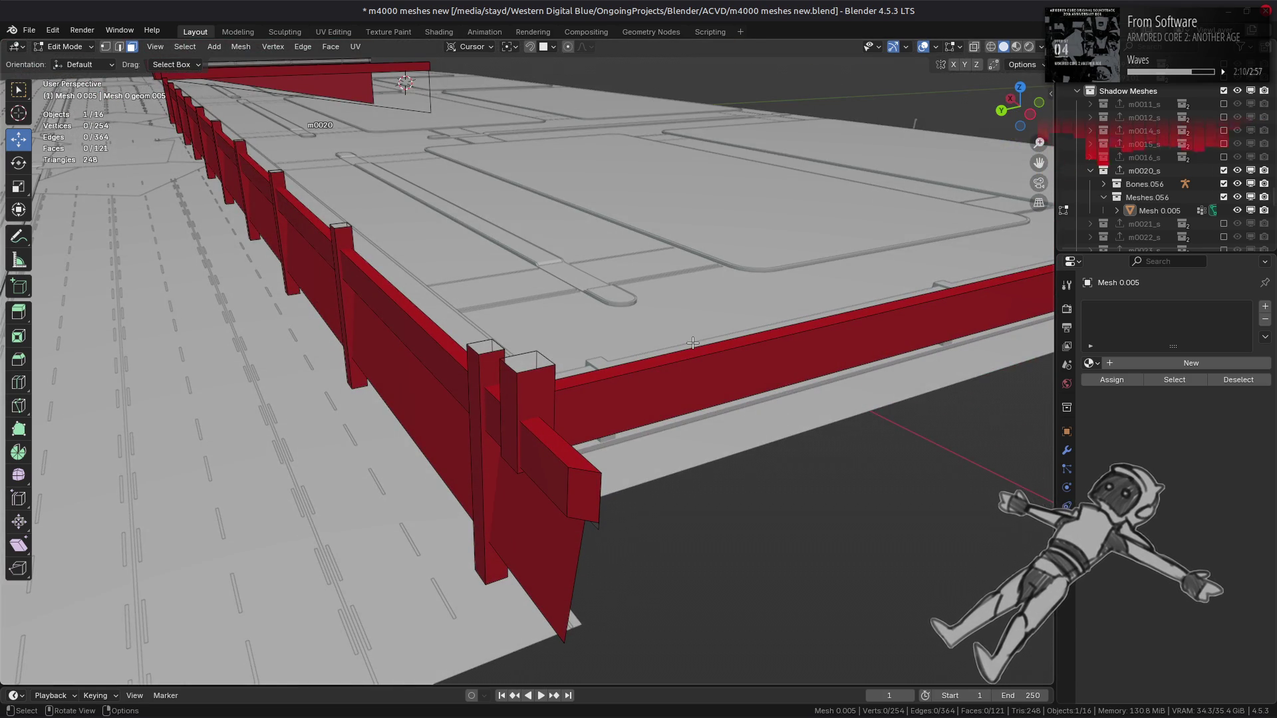
pyautogui.scroll(-5, 693, 342)
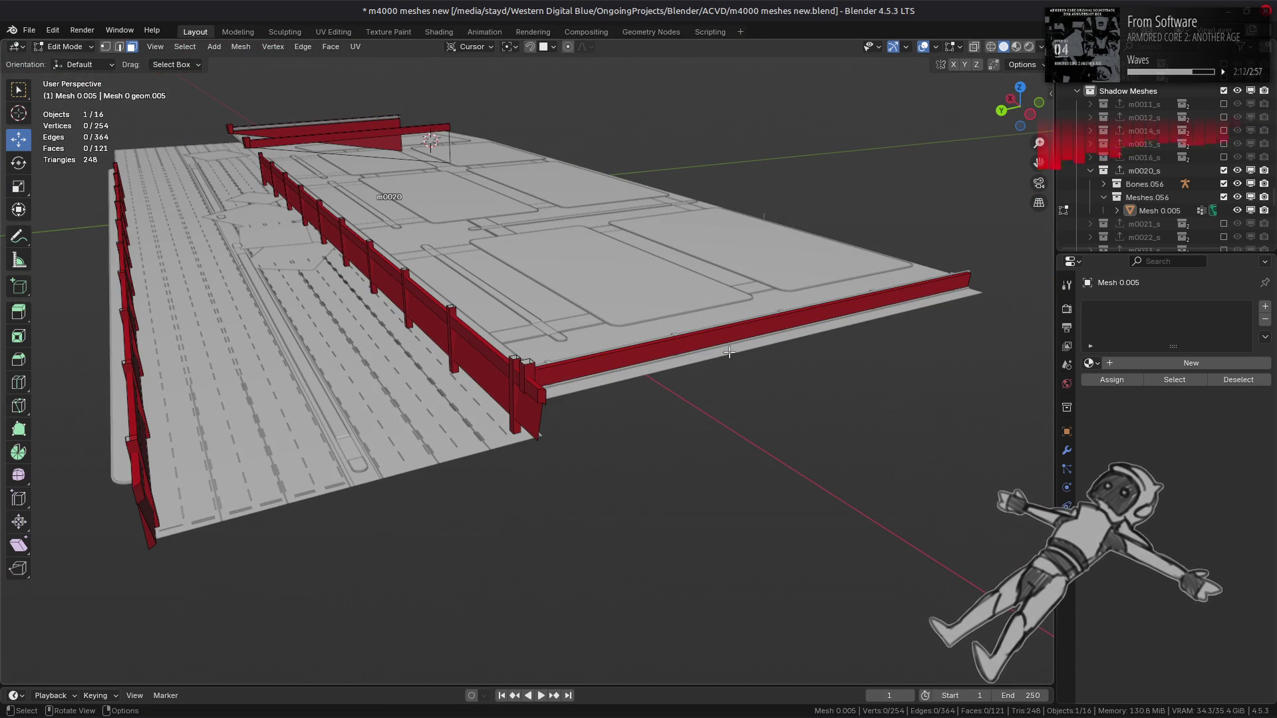
pyautogui.moveTo(590, 376)
pyautogui.mouseDown(button='middle')
pyautogui.moveTo(457, 356)
pyautogui.moveTo(333, 394)
pyautogui.moveTo(678, 381)
pyautogui.mouseUp(button='middle')
pyautogui.scroll(4, 399, 372)
pyautogui.scroll(4, 678, 380)
pyautogui.hotkey('ctrl', 's')
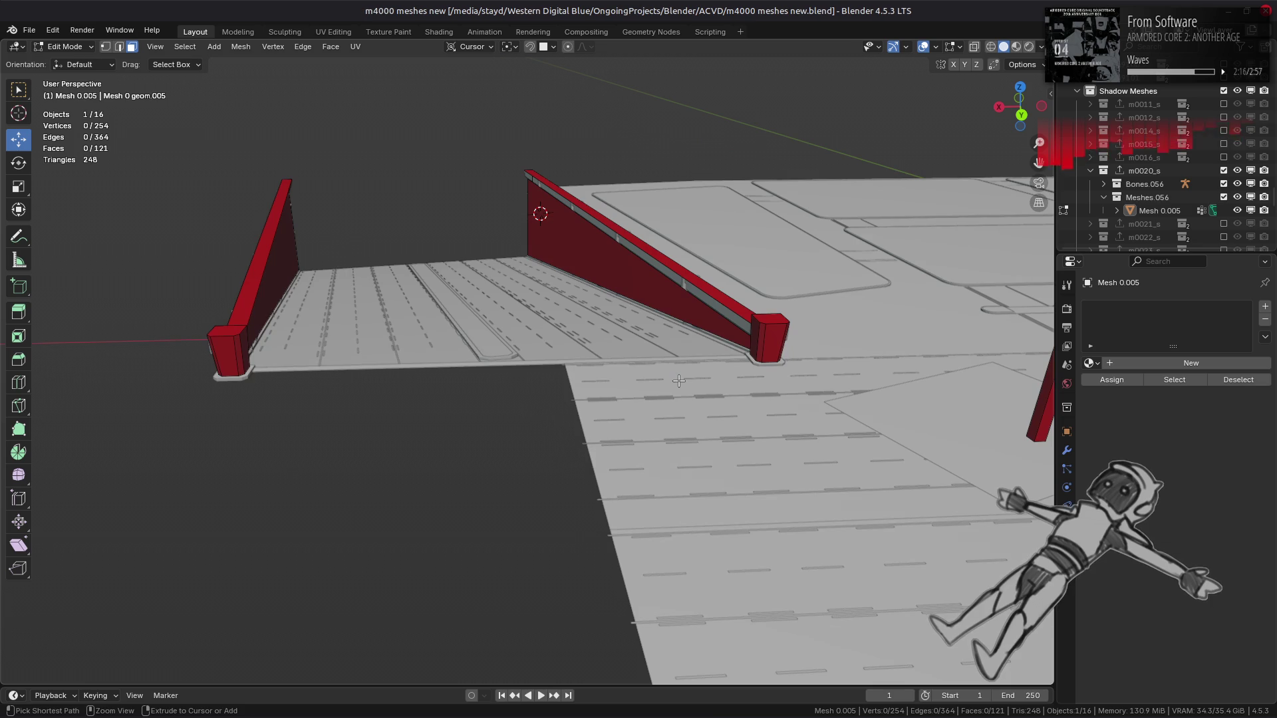
# Select the top faces of the left and right ramp walls and split them off
pyautogui.moveTo(679, 380)
pyautogui.mouseDown(button='middle')
pyautogui.moveTo(427, 399)
pyautogui.moveTo(632, 390)
pyautogui.moveTo(566, 374)
pyautogui.moveTo(465, 377)
pyautogui.mouseUp(button='middle')
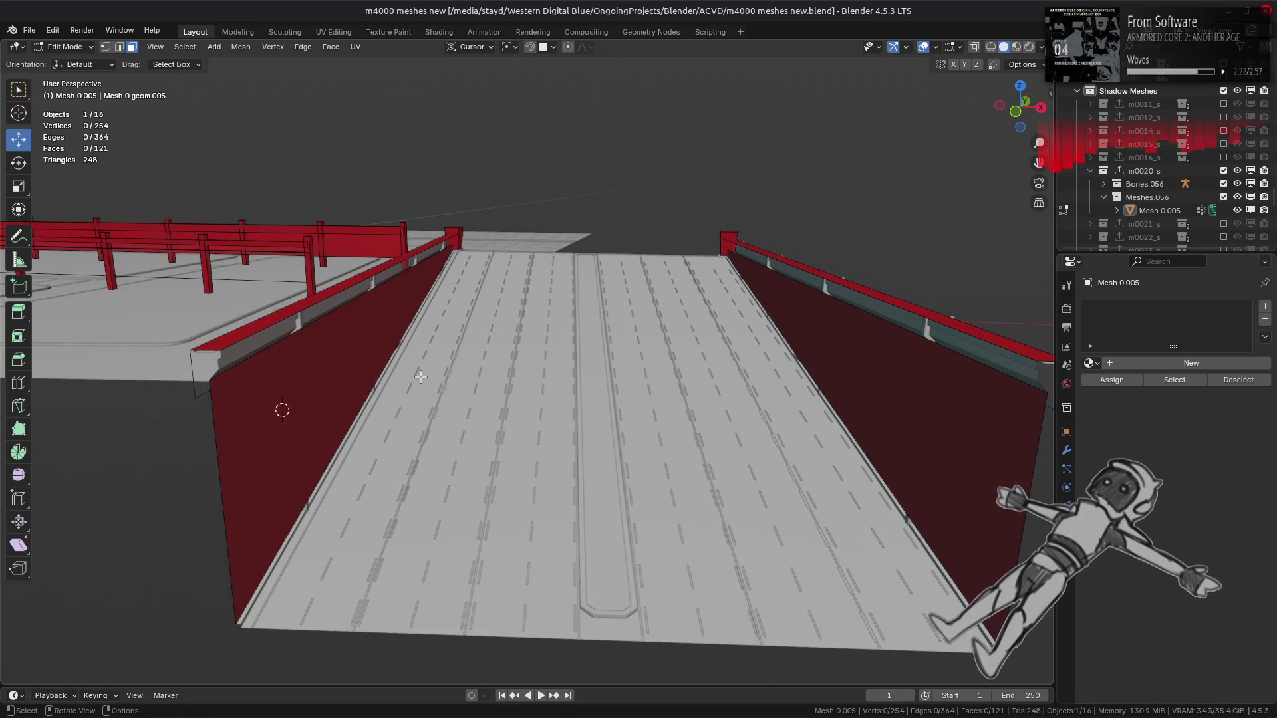
pyautogui.click(256, 331)
pyautogui.moveTo(256, 331)
pyautogui.mouseDown(button='middle')
pyautogui.moveTo(585, 364)
pyautogui.moveTo(574, 370)
pyautogui.mouseUp(button='middle')
pyautogui.keyDown('shift'); pyautogui.click(575, 370); pyautogui.keyUp('shift')
pyautogui.rightClick(571, 367)
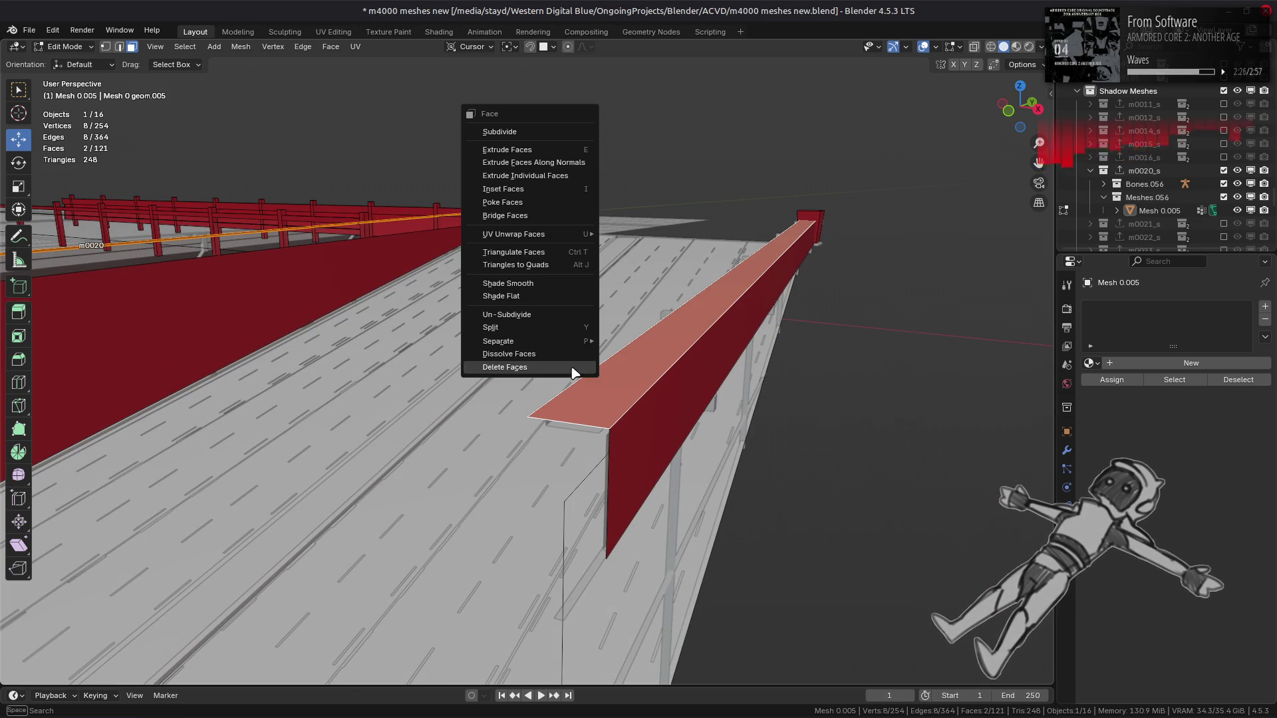
pyautogui.click(564, 352)
# Flip the split faces' normals and offset them -0.1 m along Y
pyautogui.press('q')
pyautogui.click(566, 356)
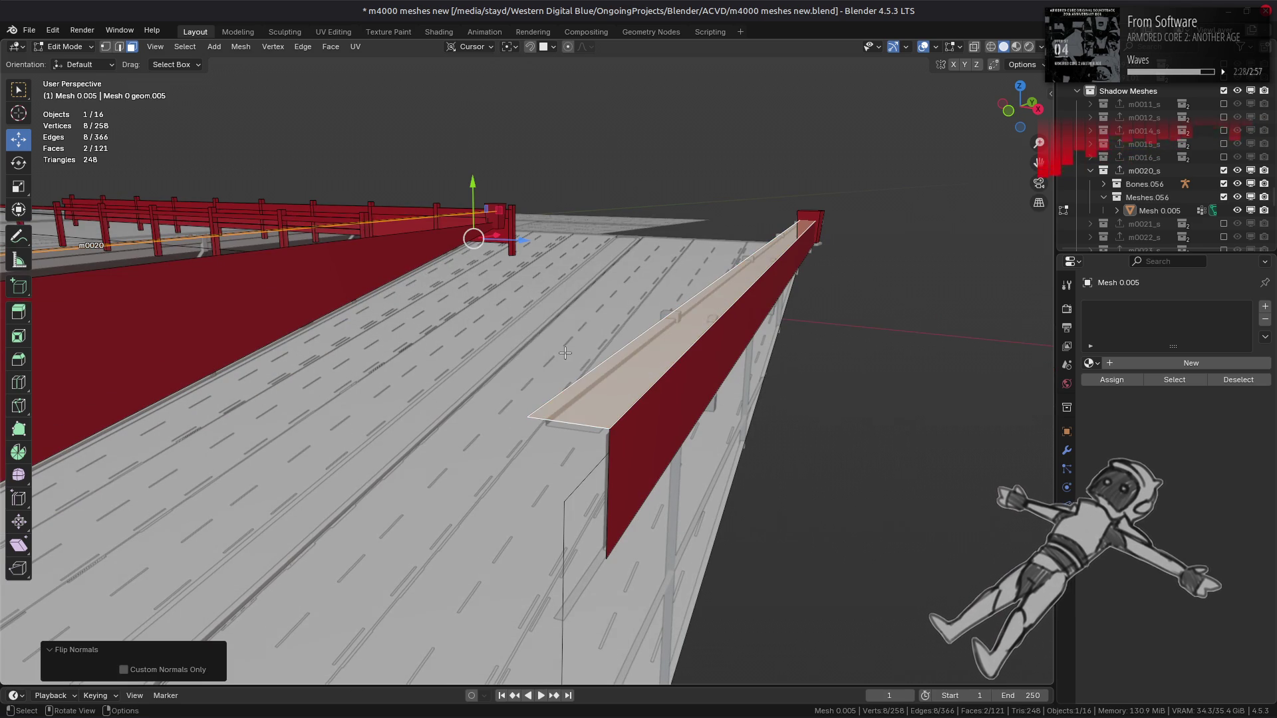
pyautogui.moveTo(474, 185); pyautogui.dragTo(477, 186)
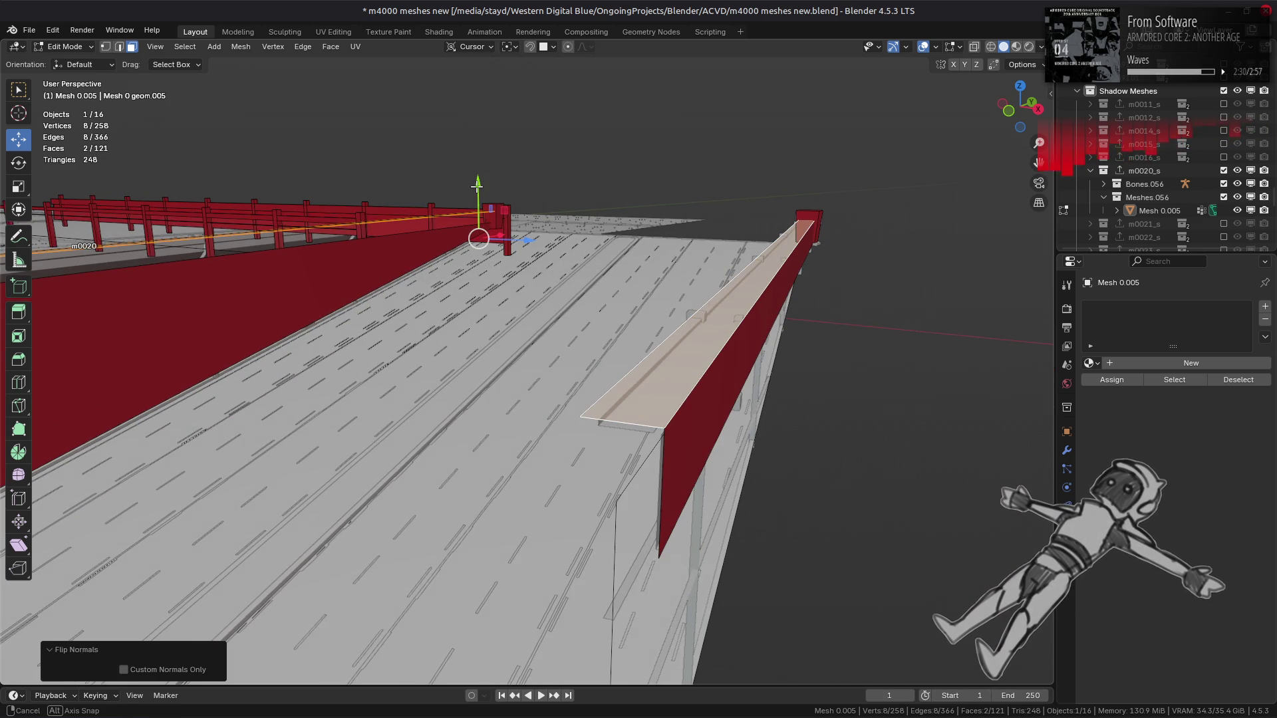
pyautogui.press('g')
pyautogui.press('y')
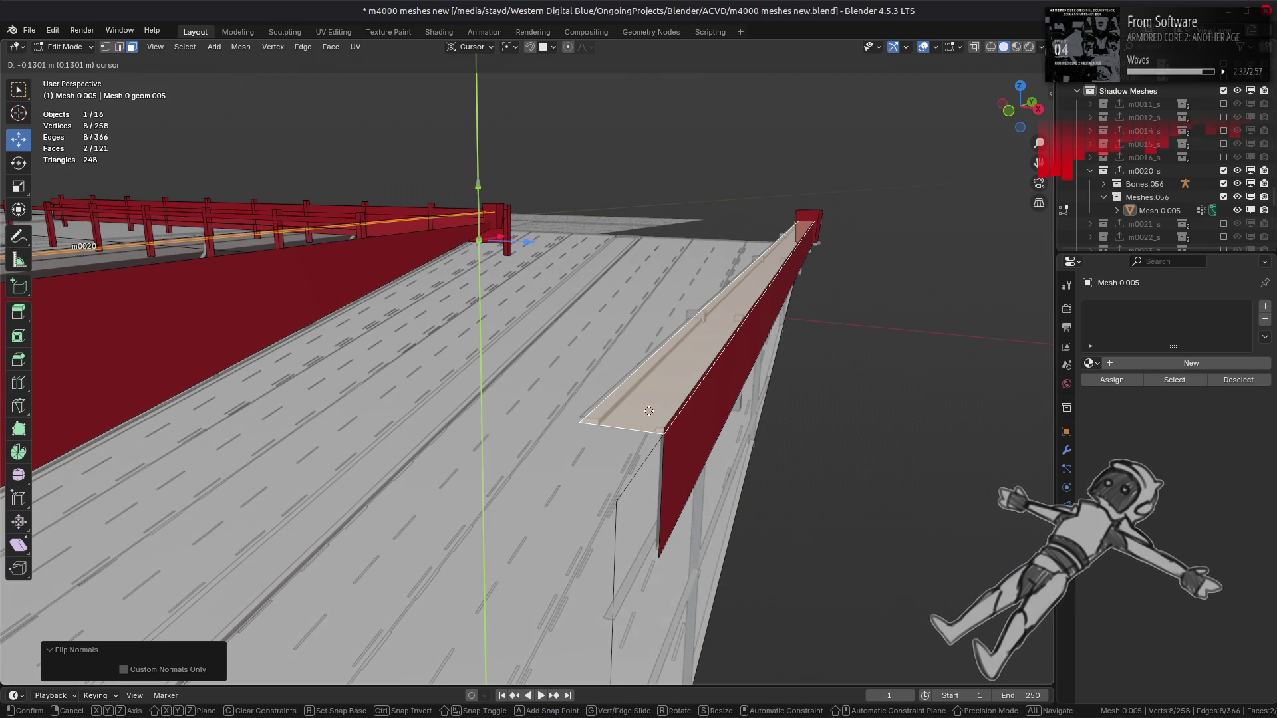
pyautogui.click(645, 410)
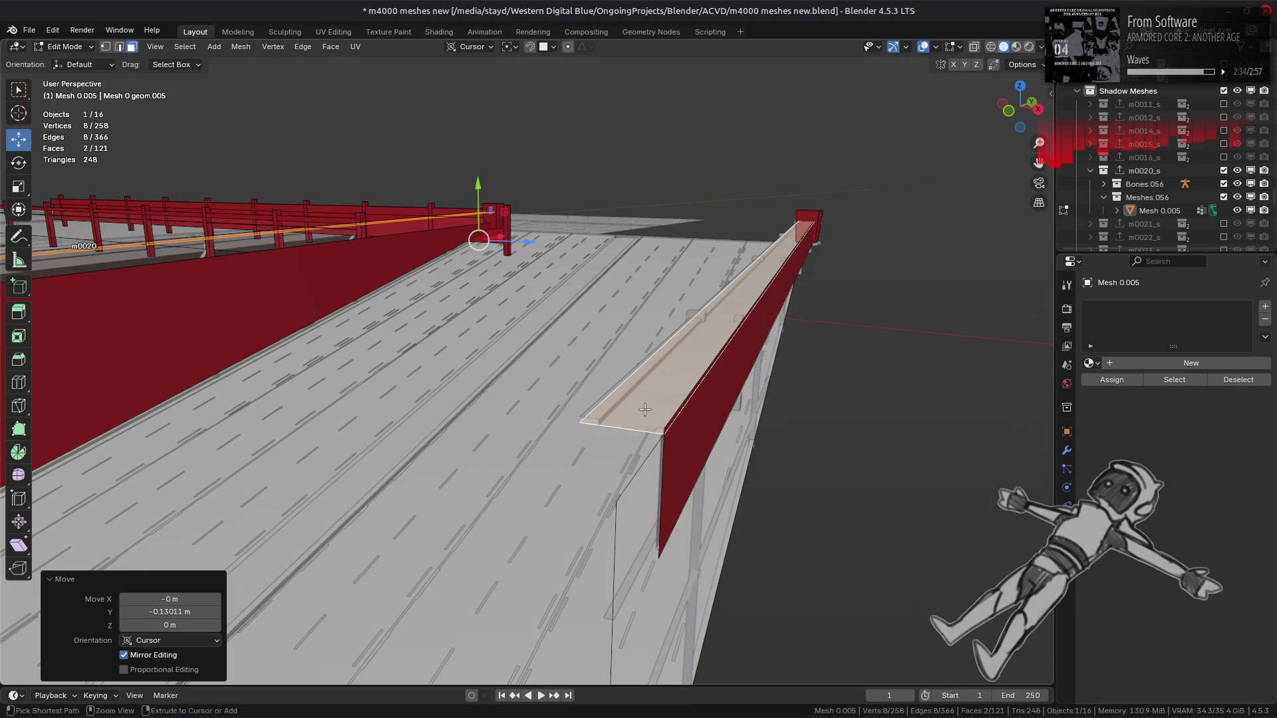
pyautogui.moveTo(476, 188); pyautogui.dragTo(476, 191)
pyautogui.write('1-')
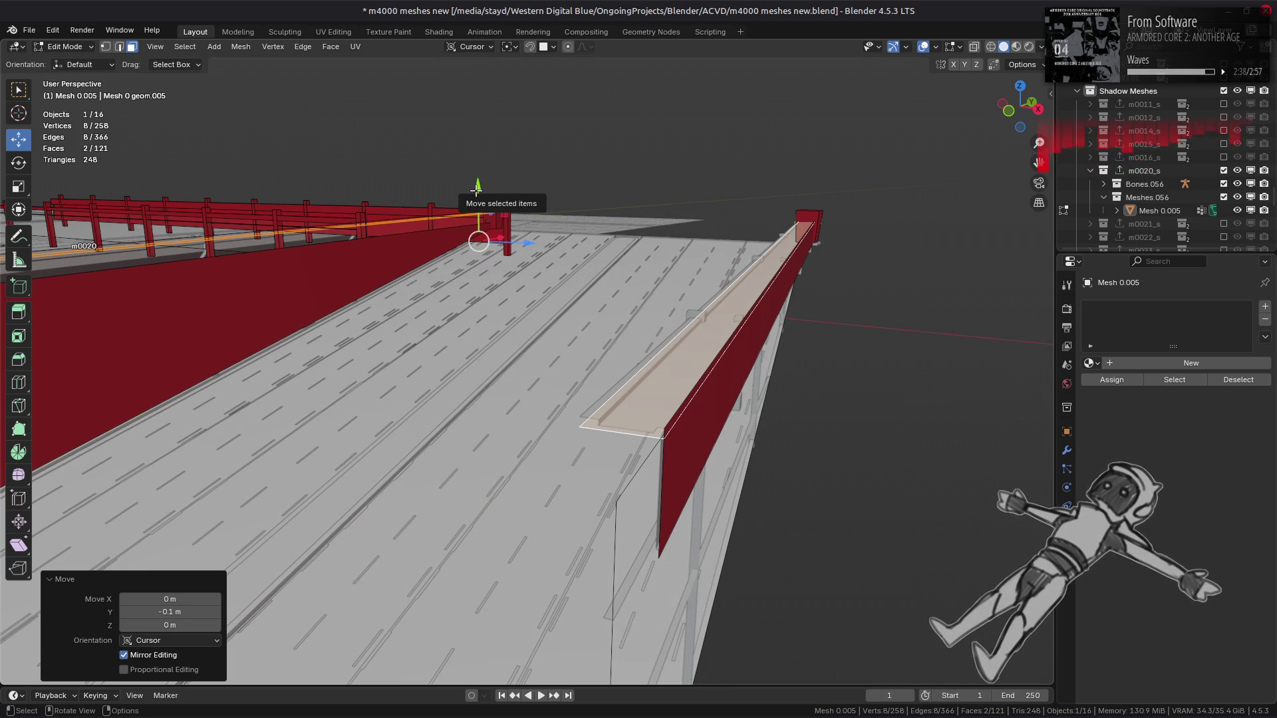
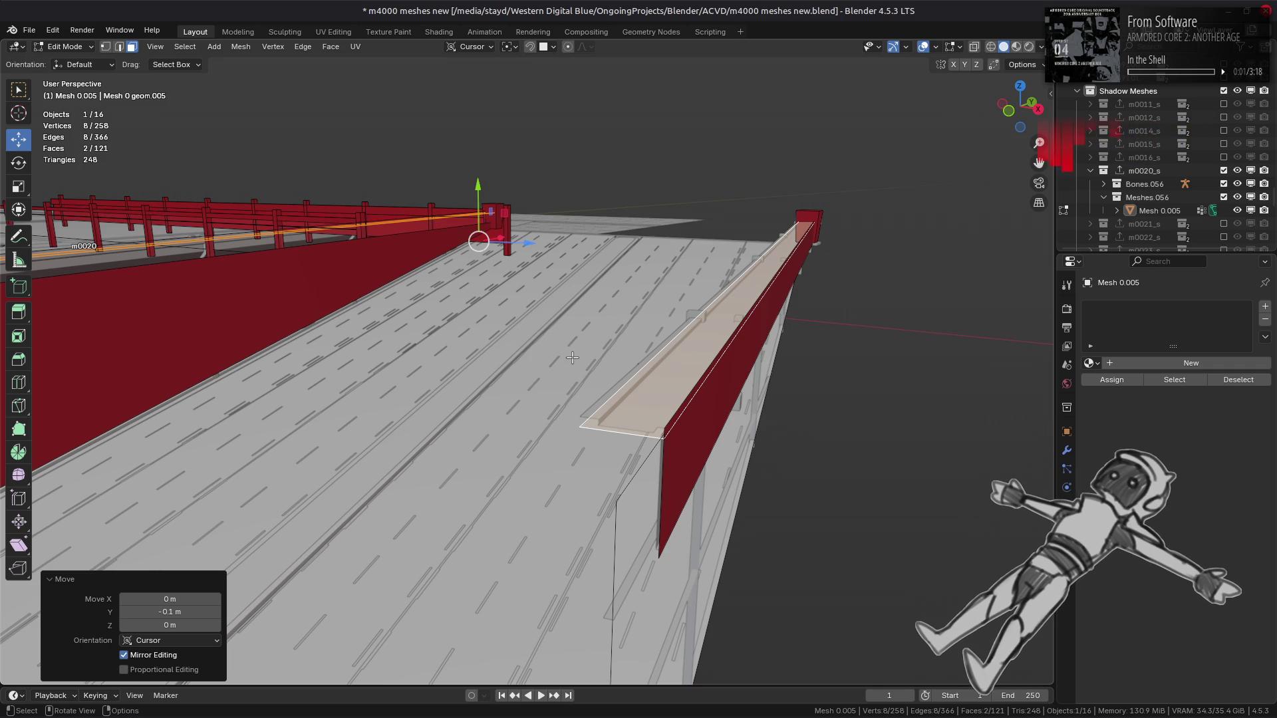
# Select two edges on the right barrier and move them into position
pyautogui.moveTo(588, 365)
pyautogui.mouseDown(button='middle')
pyautogui.moveTo(525, 369)
pyautogui.moveTo(752, 351)
pyautogui.mouseUp(button='middle')
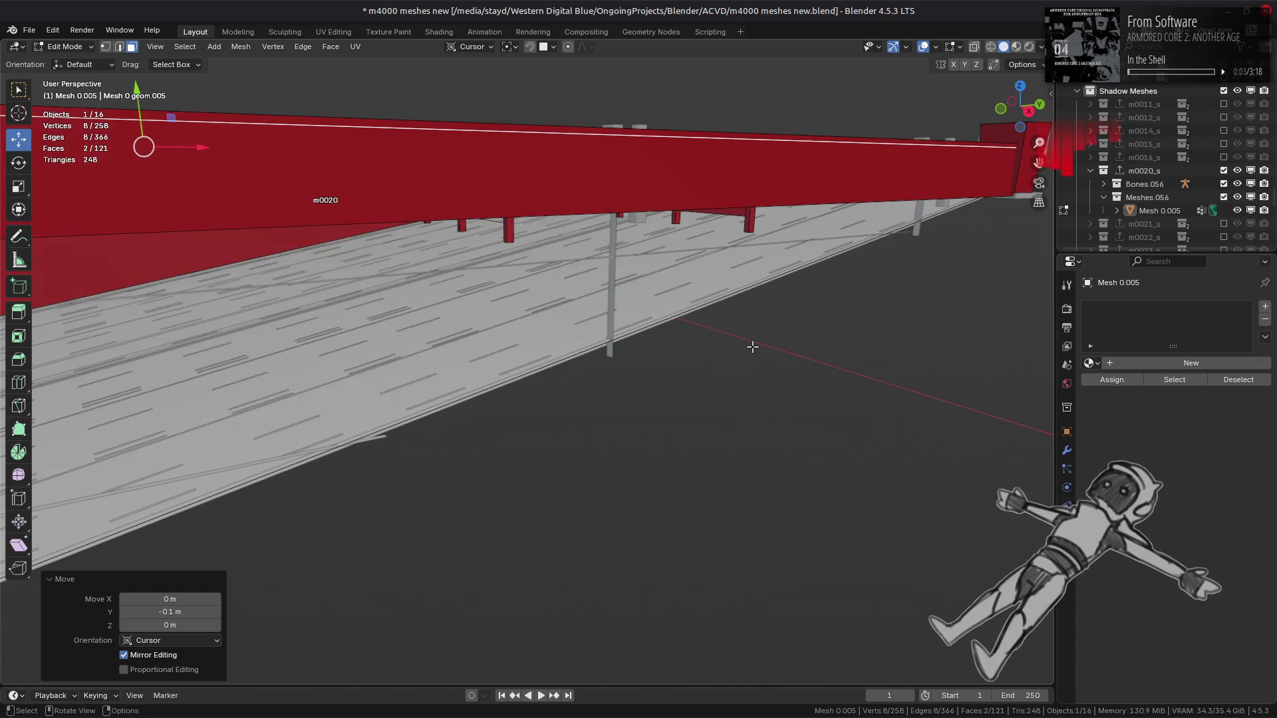
pyautogui.press('2')
pyautogui.click(754, 200)
pyautogui.moveTo(753, 200)
pyautogui.mouseDown(button='middle')
pyautogui.moveTo(649, 259)
pyautogui.moveTo(671, 279)
pyautogui.mouseUp(button='middle')
pyautogui.keyDown('shift'); pyautogui.click(598, 310); pyautogui.keyUp('shift')
pyautogui.moveTo(722, 203); pyautogui.dragTo(719, 230)
pyautogui.moveTo(632, 318)
pyautogui.mouseDown(button='middle')
pyautogui.moveTo(552, 293)
pyautogui.moveTo(412, 329)
pyautogui.moveTo(551, 308)
pyautogui.mouseUp(button='middle')
# Fill a face between the two edges and nudge it 0.1 m lower along Z
pyautogui.press('f')
pyautogui.press('3')
pyautogui.moveTo(496, 248); pyautogui.dragTo(497, 274)
pyautogui.moveTo(497, 274); pyautogui.dragTo(820, 277, button='middle')
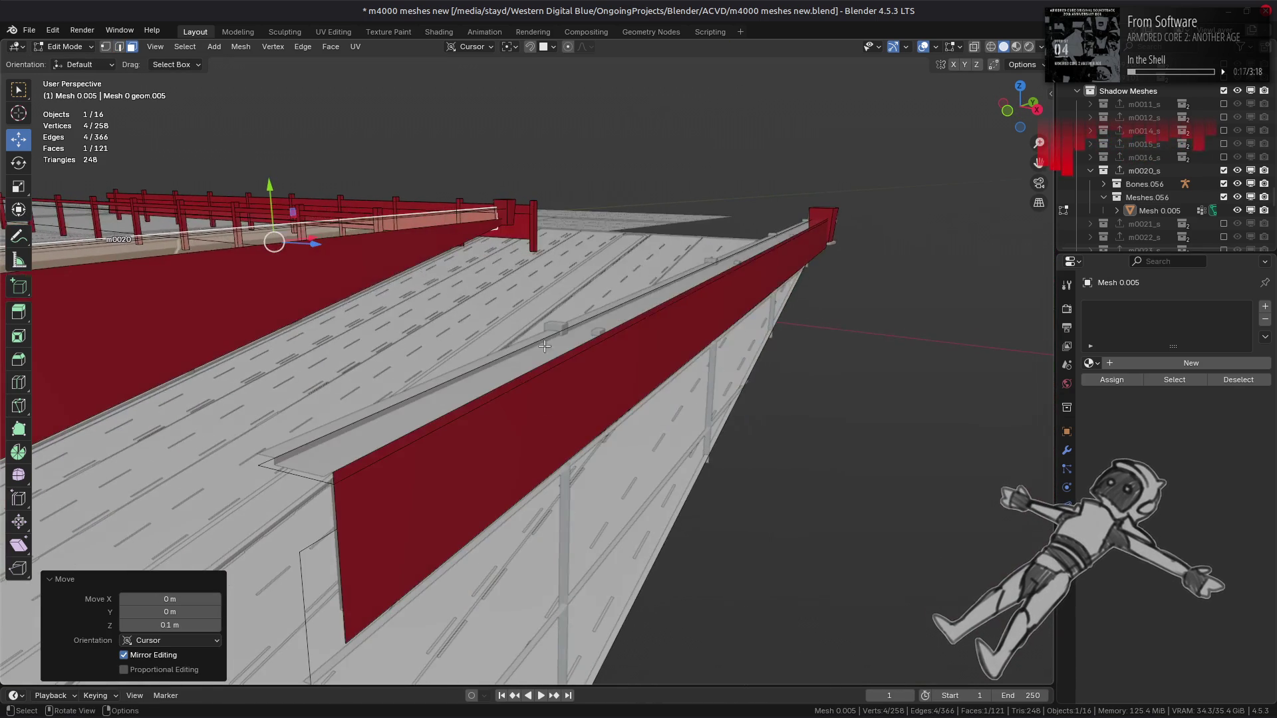
pyautogui.moveTo(819, 276); pyautogui.dragTo(808, 281)
pyautogui.moveTo(761, 277)
pyautogui.mouseDown(button='middle')
pyautogui.moveTo(775, 231)
pyautogui.moveTo(754, 312)
pyautogui.moveTo(767, 324)
pyautogui.moveTo(931, 331)
pyautogui.mouseUp(button='middle')
pyautogui.hotkey('ctrl', 'z')
pyautogui.click(934, 335)
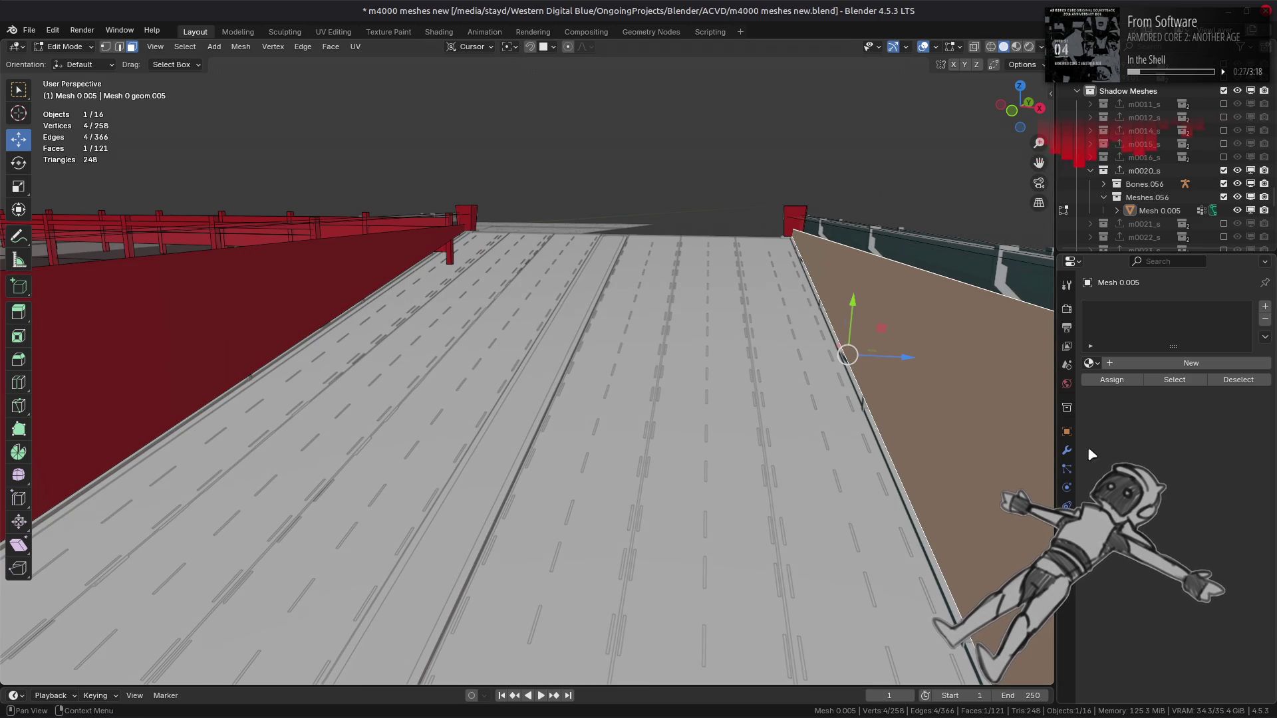
# Turn off In Front in the shadow mesh's Viewport Display settings
pyautogui.click(1066, 431)
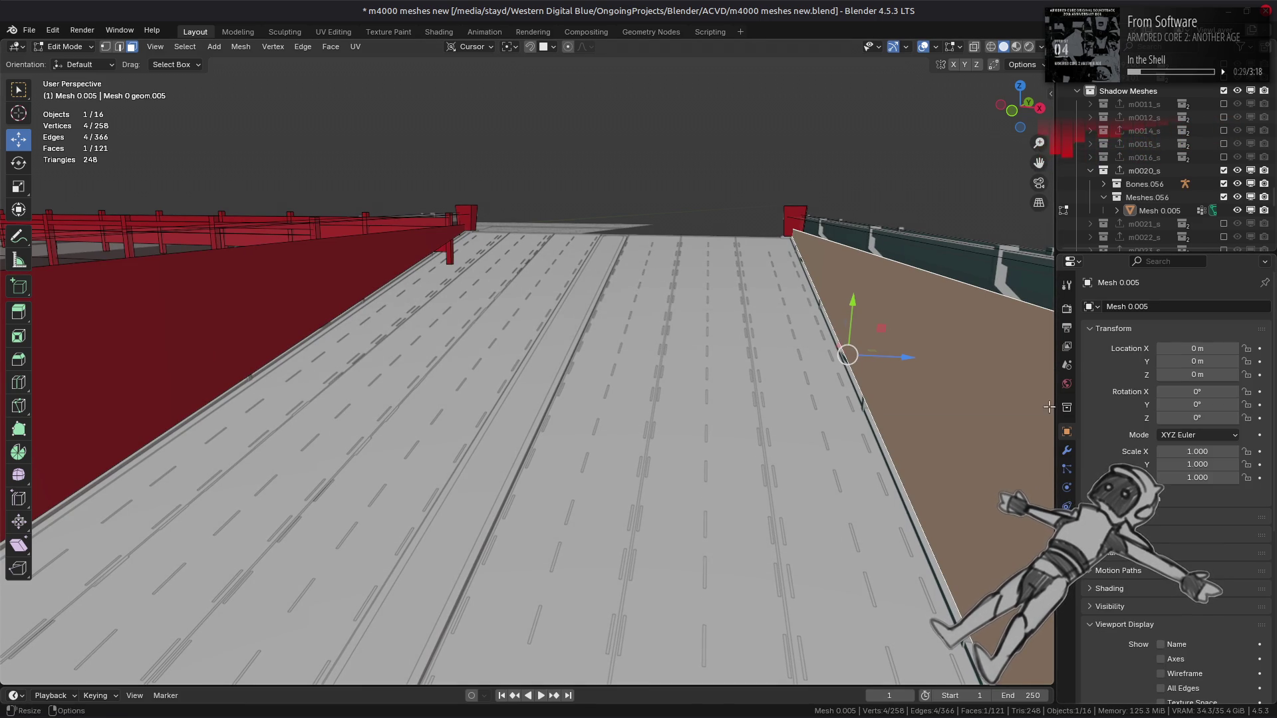
pyautogui.moveTo(1055, 408); pyautogui.dragTo(1050, 409)
pyautogui.scroll(-5, 1124, 413)
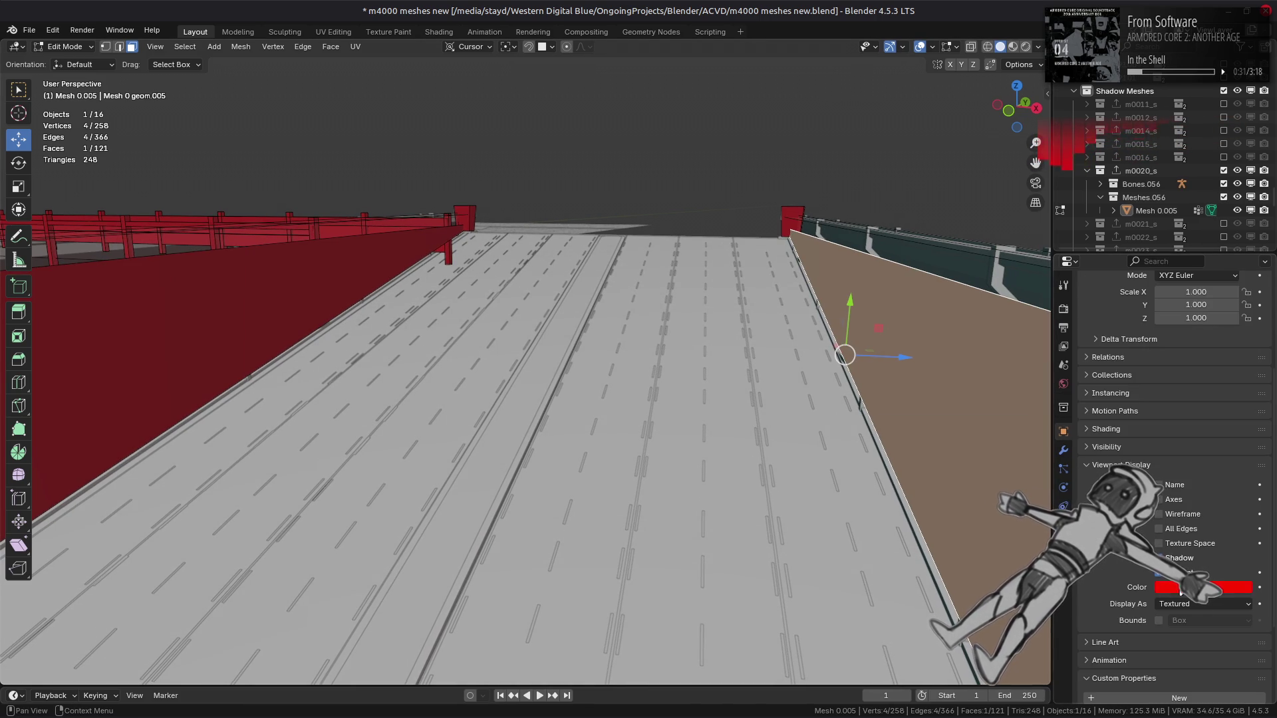
pyautogui.click(1159, 572)
# Raise the wall's top edge along Y
pyautogui.moveTo(938, 463); pyautogui.dragTo(864, 385, button='middle')
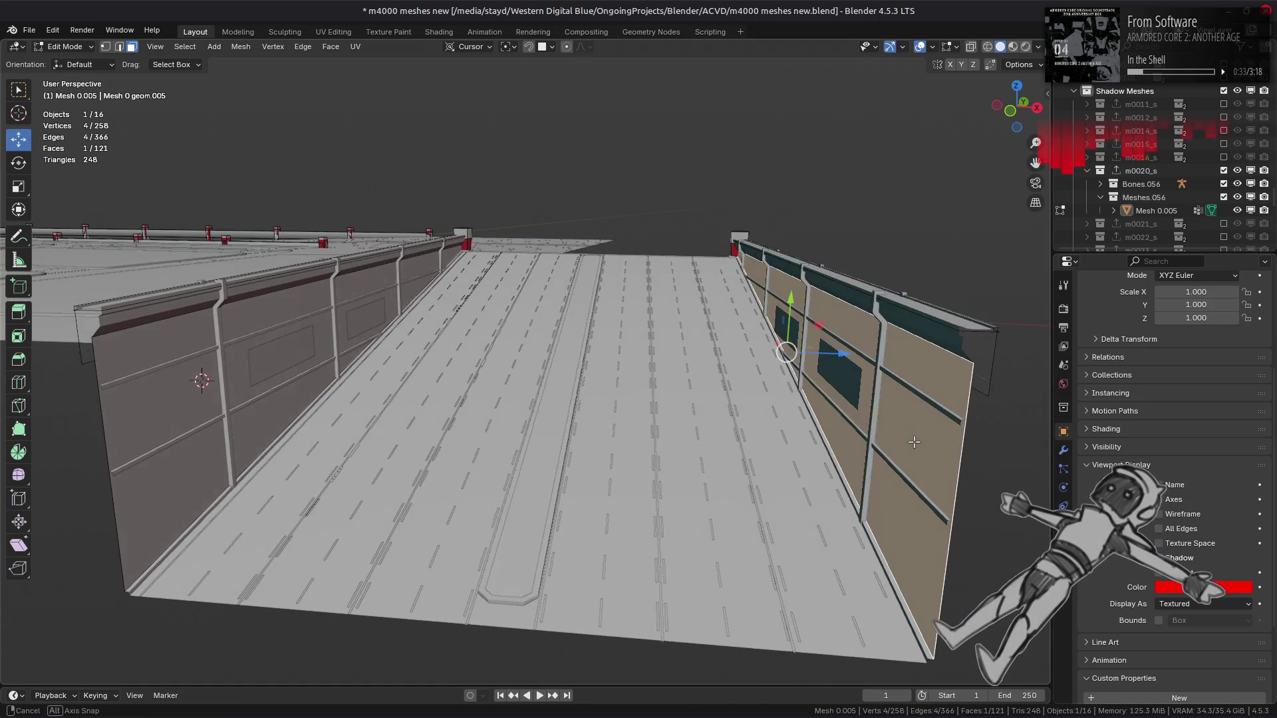
pyautogui.press('g')
pyautogui.press('z')
pyautogui.click(911, 382)
pyautogui.hotkey('ctrl', 'z')
pyautogui.click(923, 345)
pyautogui.moveTo(920, 341); pyautogui.dragTo(819, 226, button='middle')
pyautogui.moveTo(820, 228); pyautogui.dragTo(822, 203)
pyautogui.moveTo(821, 203)
pyautogui.mouseDown(button='middle')
pyautogui.moveTo(801, 394)
pyautogui.moveTo(420, 322)
pyautogui.moveTo(476, 219)
pyautogui.moveTo(522, 199)
pyautogui.moveTo(407, 386)
pyautogui.moveTo(554, 318)
pyautogui.mouseUp(button='middle')
# Shift the road-strip edges along Y to meet the textured wall
pyautogui.press('3')
pyautogui.click(407, 386)
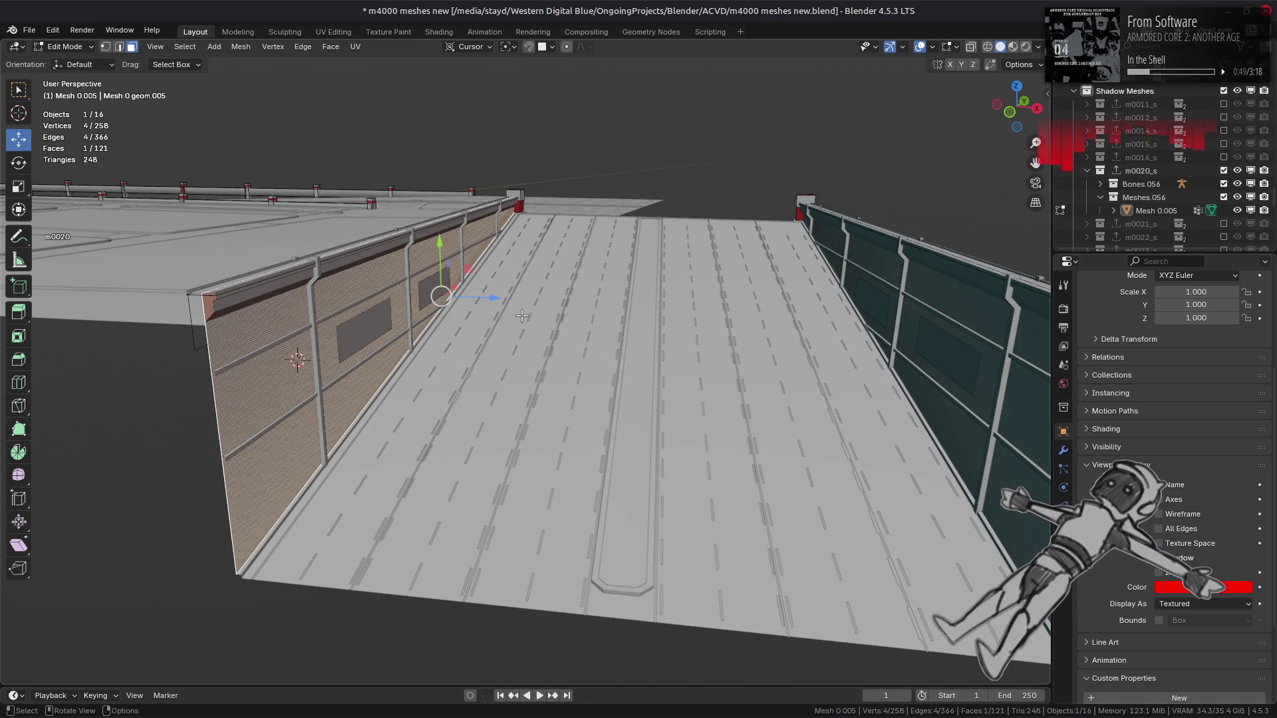
pyautogui.press('2')
pyautogui.keyDown('alt'); pyautogui.click(653, 309); pyautogui.keyUp('alt')
pyautogui.moveTo(653, 309); pyautogui.dragTo(722, 319, button='middle')
pyautogui.press('g')
pyautogui.press('y')
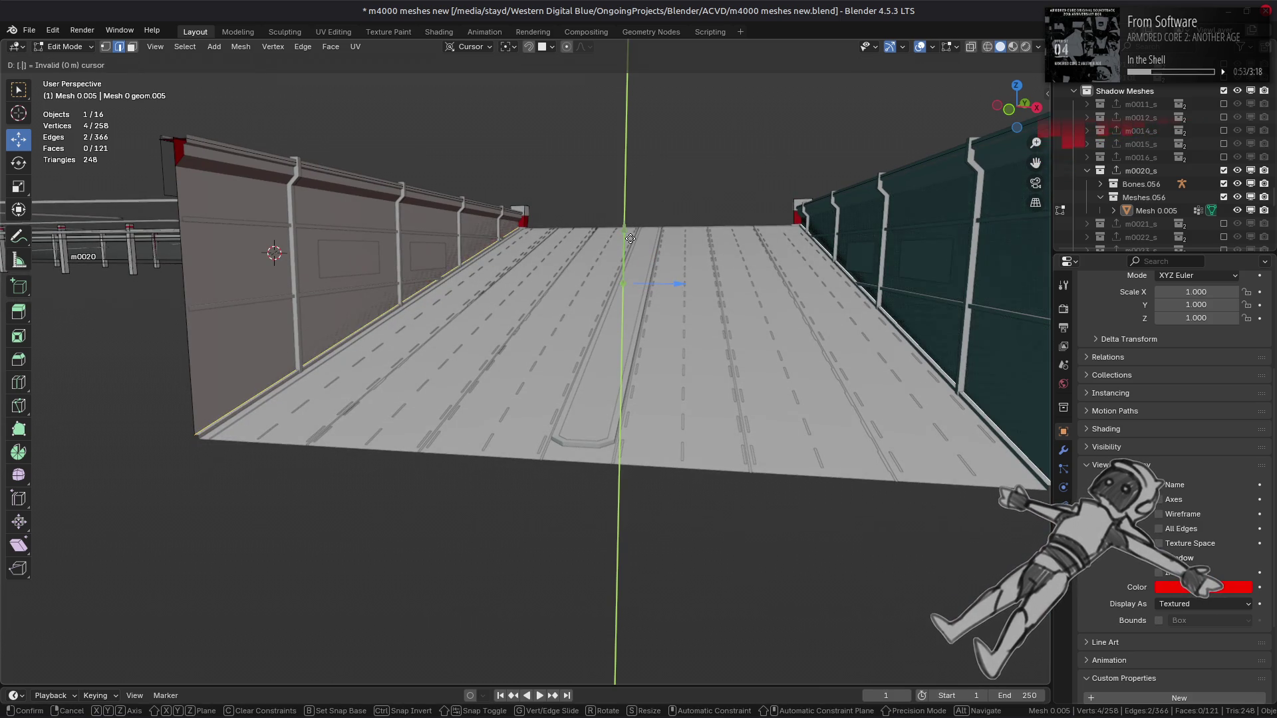
pyautogui.click(631, 238)
pyautogui.moveTo(630, 238)
pyautogui.mouseDown(button='middle')
pyautogui.moveTo(465, 320)
pyautogui.moveTo(437, 349)
pyautogui.mouseUp(button='middle')
# Lower the left wall face 0.1 m and move the right wall face along Z
pyautogui.press('3')
pyautogui.click(416, 334)
pyautogui.moveTo(505, 316); pyautogui.dragTo(501, 321)
pyautogui.moveTo(501, 322)
pyautogui.mouseDown(button='middle')
pyautogui.moveTo(682, 374)
pyautogui.moveTo(724, 348)
pyautogui.mouseUp(button='middle')
pyautogui.click(726, 347)
pyautogui.moveTo(732, 295); pyautogui.dragTo(735, 294)
pyautogui.write('1')
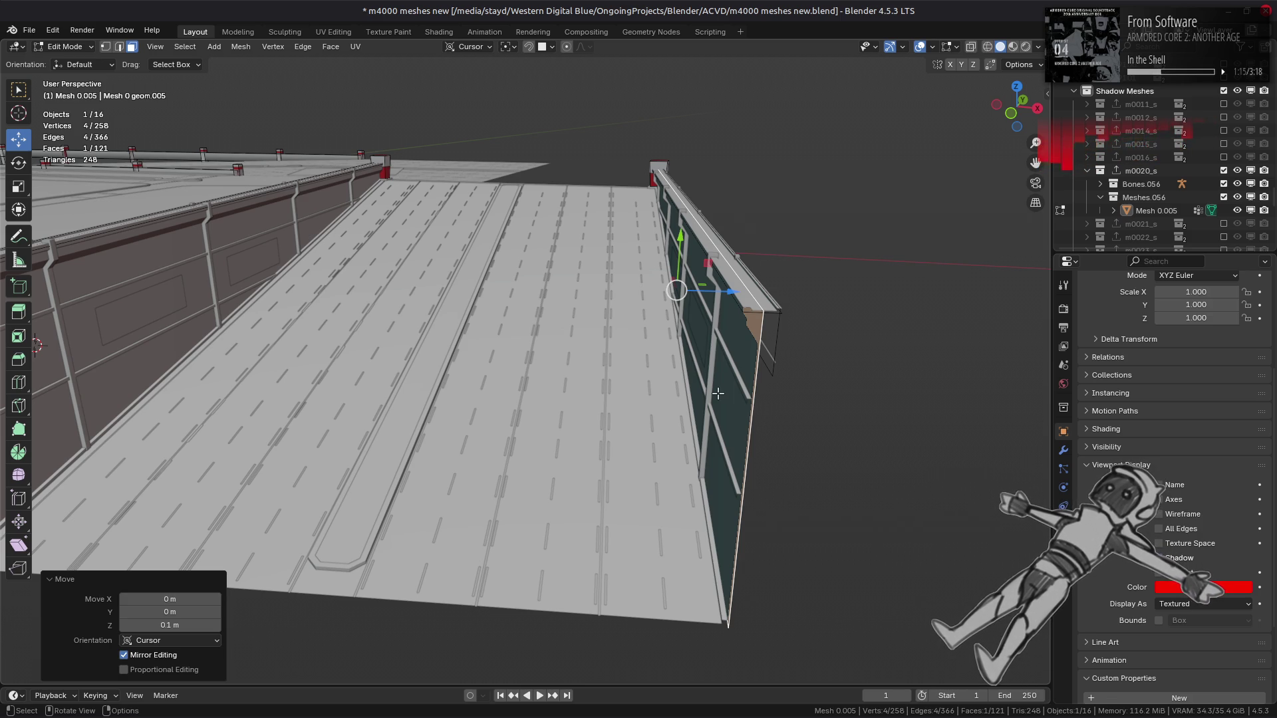
pyautogui.moveTo(718, 393)
pyautogui.mouseDown(button='middle')
pyautogui.moveTo(707, 365)
pyautogui.moveTo(736, 341)
pyautogui.moveTo(559, 332)
pyautogui.moveTo(499, 308)
pyautogui.moveTo(508, 402)
pyautogui.moveTo(637, 276)
pyautogui.mouseUp(button='middle')
pyautogui.click(708, 364)
# Edge-slide the selected edge loops by the red-capped pillar along the barrier
pyautogui.press('2')
pyautogui.moveTo(729, 307)
pyautogui.mouseDown(button='middle')
pyautogui.moveTo(707, 308)
pyautogui.moveTo(724, 289)
pyautogui.mouseUp(button='middle')
pyautogui.keyDown('alt'); pyautogui.keyDown('shift'); pyautogui.click(731, 286); pyautogui.keyUp('shift'); pyautogui.keyUp('alt')
pyautogui.click(542, 46)
pyautogui.click(525, 128)
pyautogui.hotkey('ctrl', 'e')
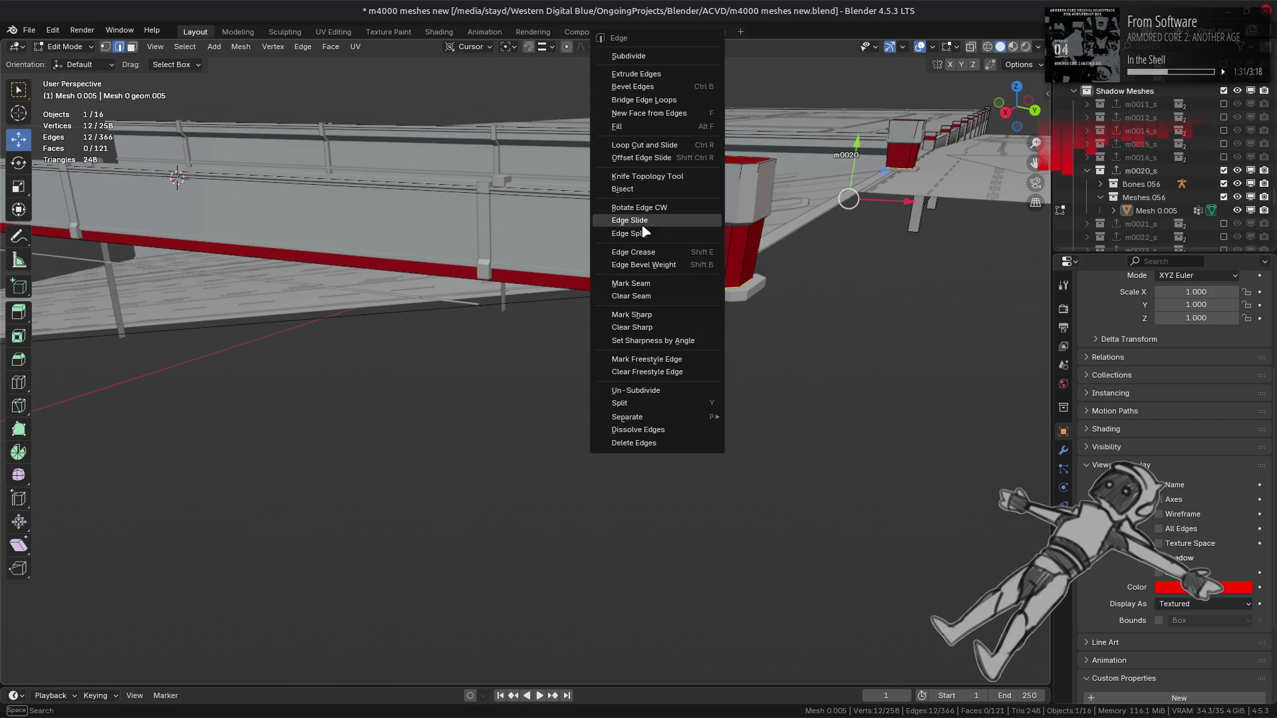
pyautogui.click(632, 220)
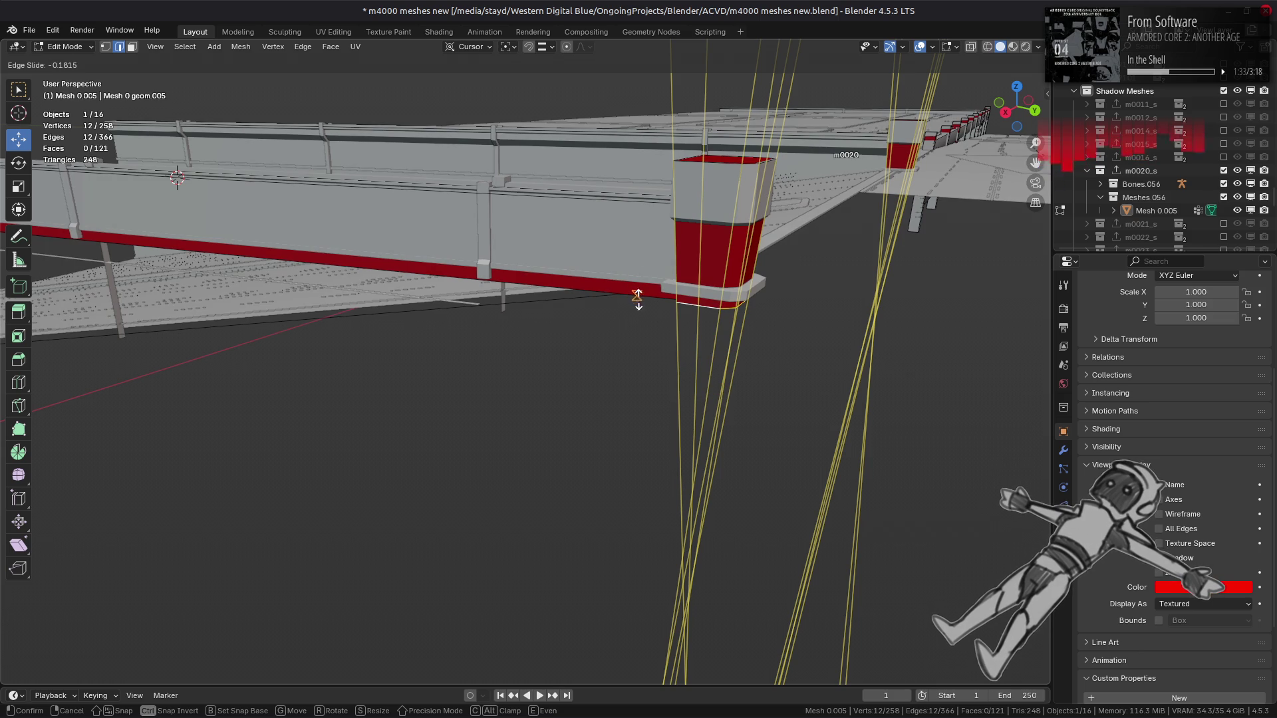
pyautogui.click(661, 307)
# Delete both pillar top faces from the shadow mesh
pyautogui.hotkey('alt', 'a')
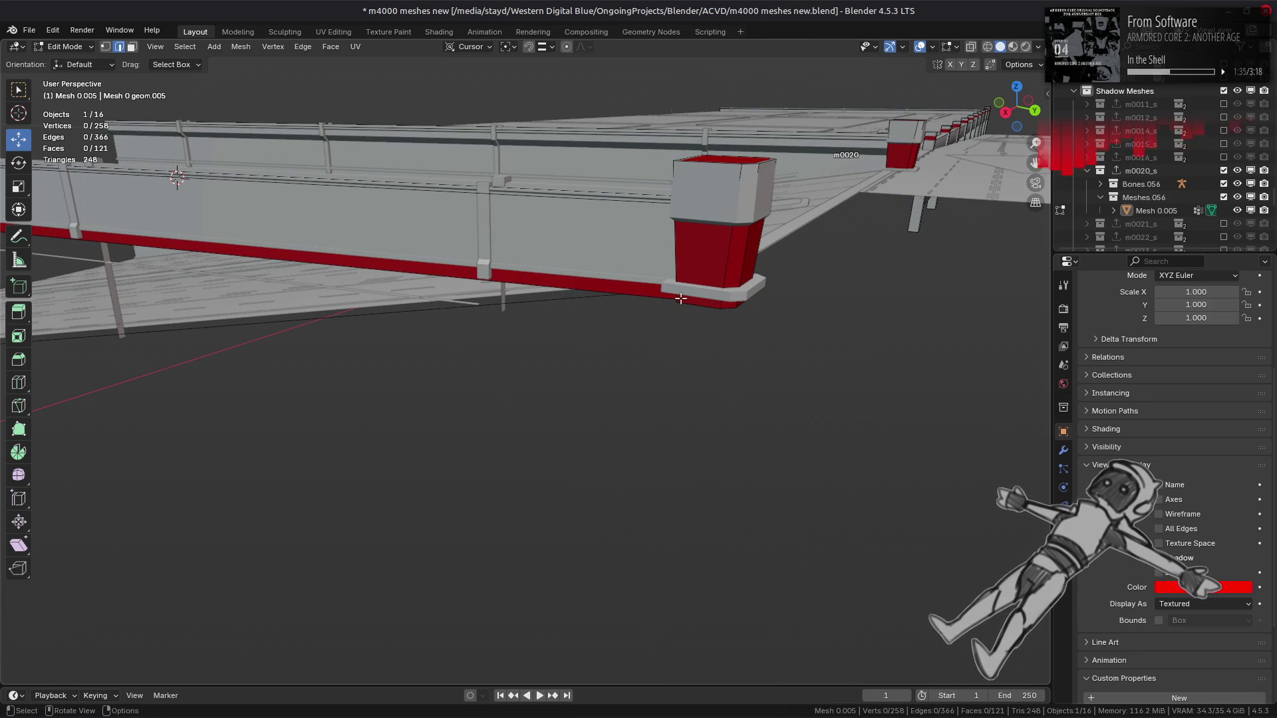
pyautogui.moveTo(680, 298)
pyautogui.mouseDown(button='middle')
pyautogui.moveTo(572, 359)
pyautogui.moveTo(621, 363)
pyautogui.mouseUp(button='middle')
pyautogui.scroll(-3, 625, 365)
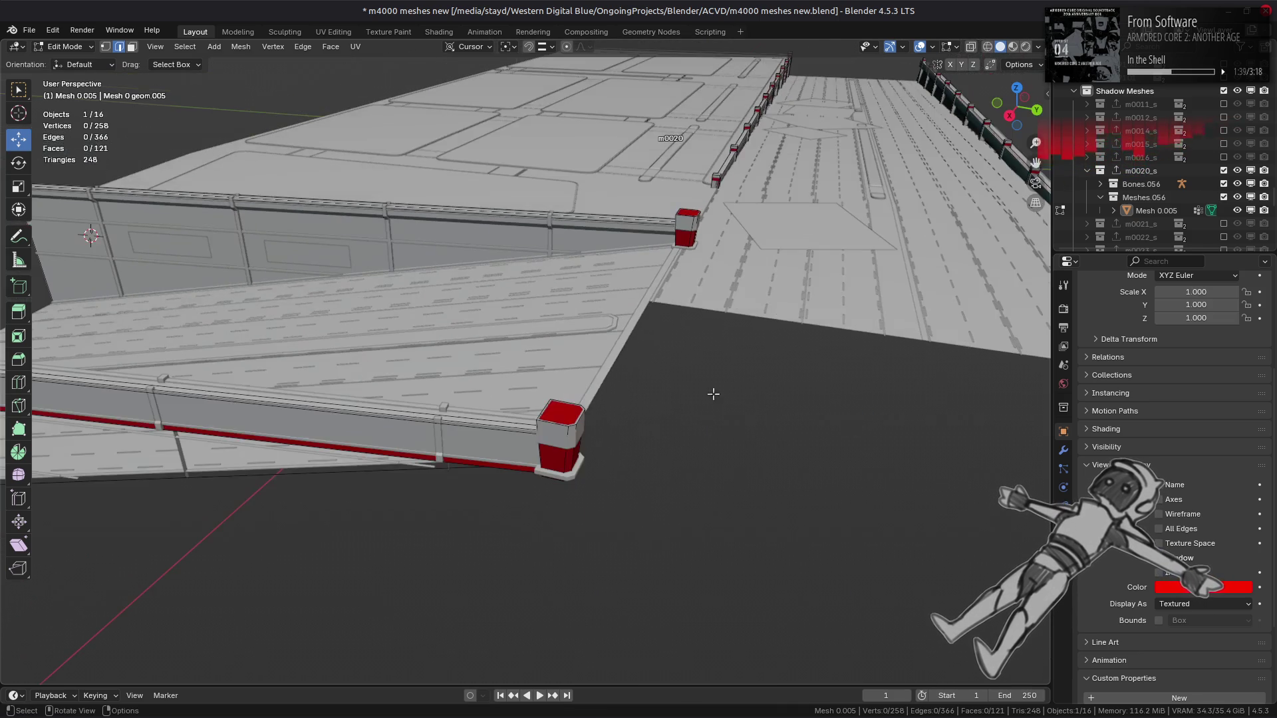
pyautogui.moveTo(764, 399)
pyautogui.mouseDown(button='middle')
pyautogui.moveTo(755, 407)
pyautogui.moveTo(713, 301)
pyautogui.mouseUp(button='middle')
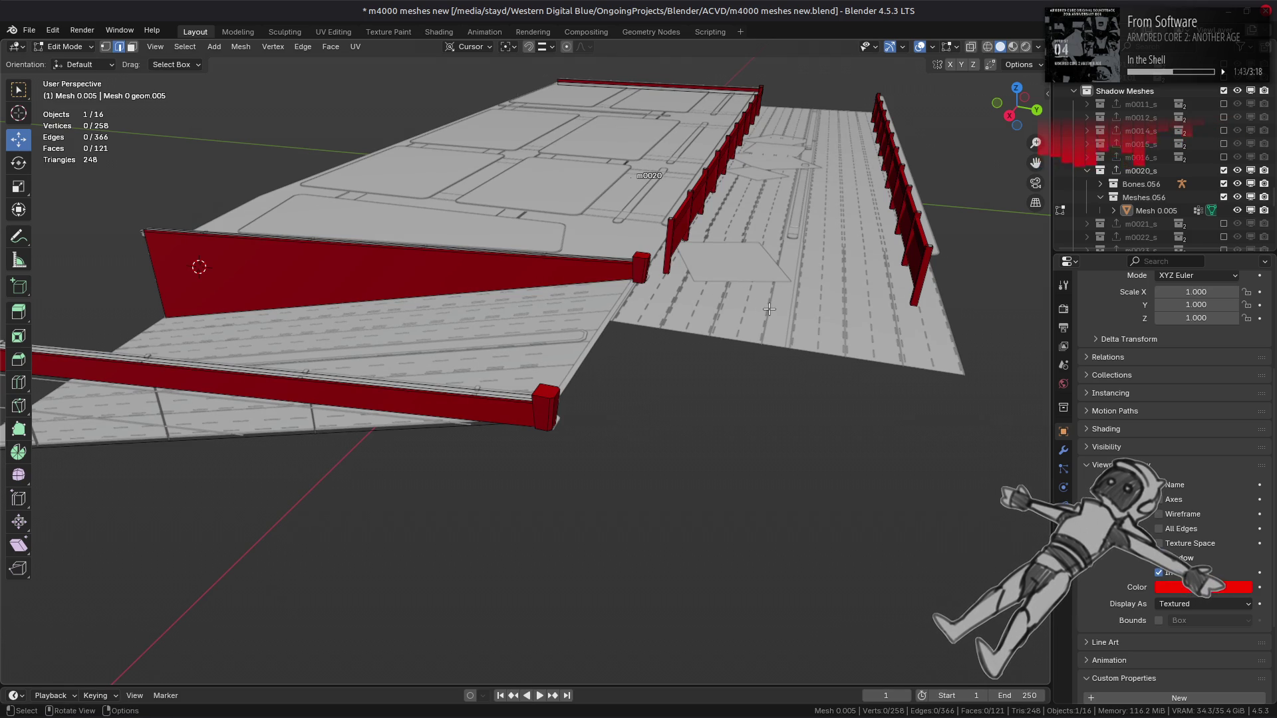
pyautogui.scroll(2, 768, 309)
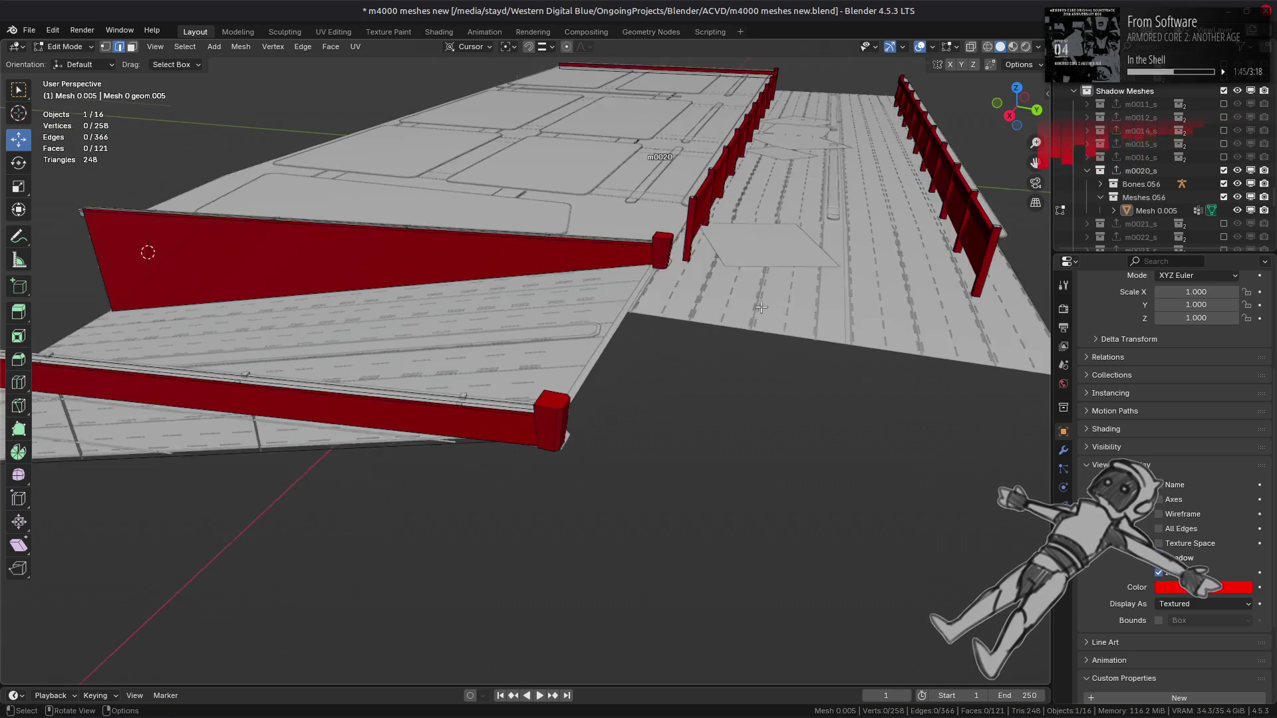
pyautogui.press('3')
pyautogui.click(561, 412)
pyautogui.keyDown('shift'); pyautogui.click(690, 212); pyautogui.keyUp('shift')
pyautogui.rightClick(645, 302)
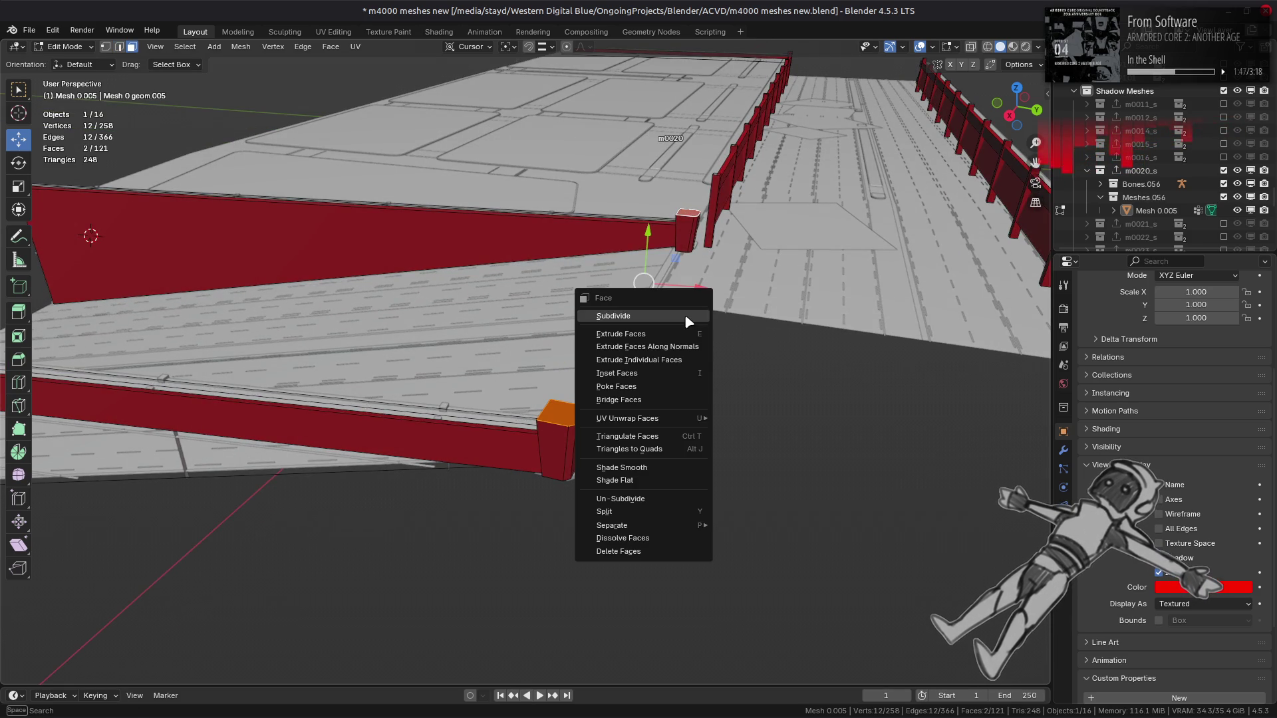
pyautogui.click(659, 550)
# Undo and redo the deletion to compare, then view the deck and fences
pyautogui.hotkey('ctrl', 'z')
pyautogui.hotkey('ctrl', 'shift', 'z')
pyautogui.moveTo(752, 364); pyautogui.dragTo(500, 322, button='middle')
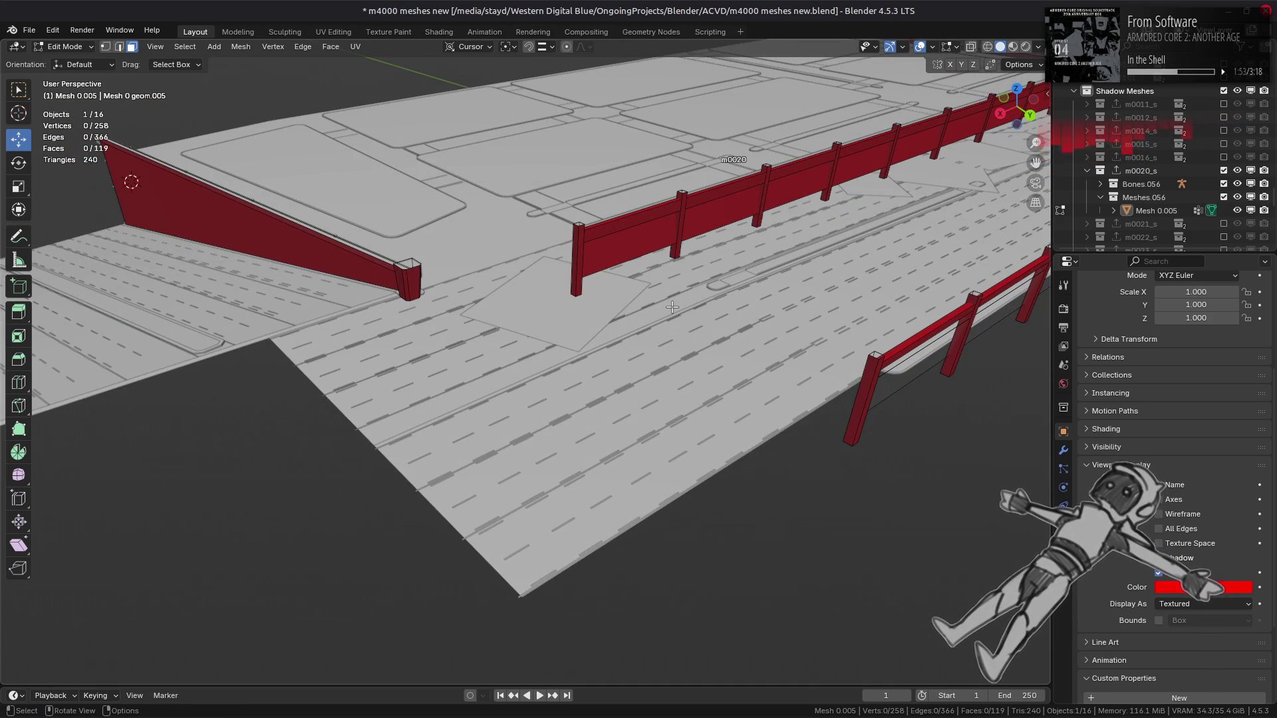
pyautogui.moveTo(673, 306)
pyautogui.mouseDown(button='middle')
pyautogui.moveTo(505, 372)
pyautogui.moveTo(413, 367)
pyautogui.moveTo(605, 330)
pyautogui.moveTo(555, 361)
pyautogui.moveTo(602, 313)
pyautogui.mouseUp(button='middle')
# Lower the first fence rail edge by -0.5 along Y (gy-0.5)
pyautogui.press('2')
pyautogui.click(602, 312)
pyautogui.scroll(-8, 601, 312)
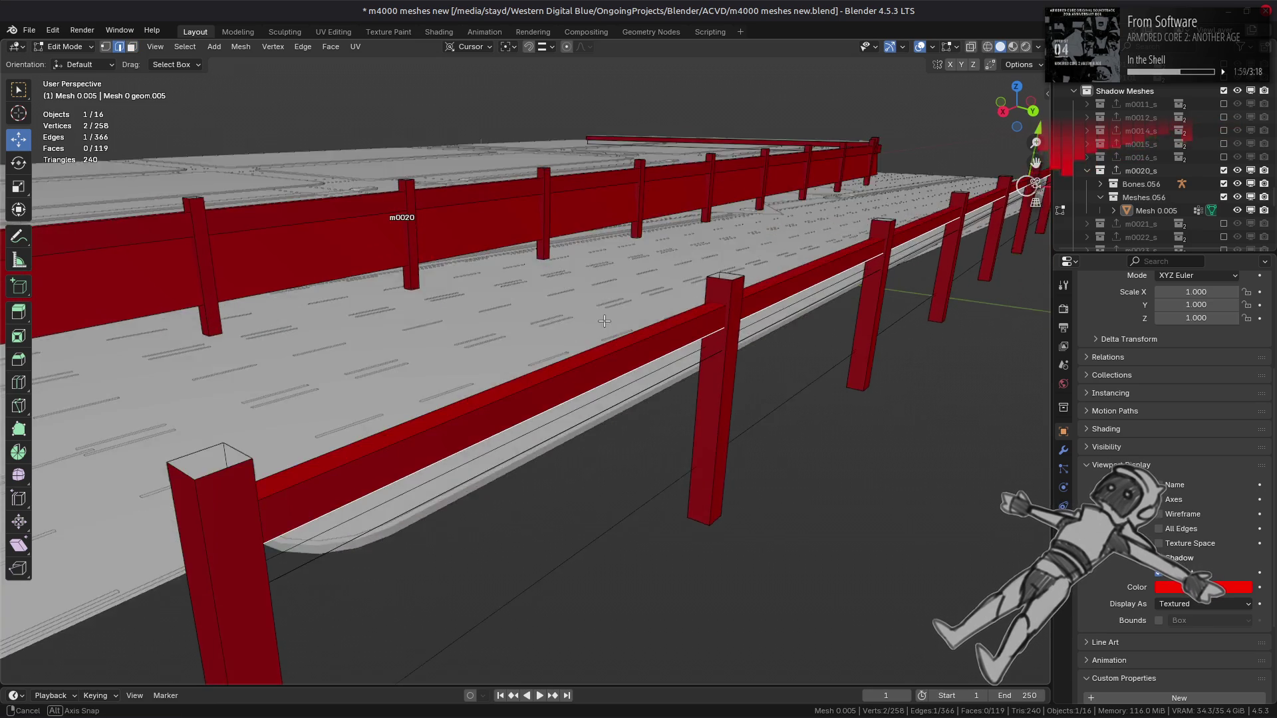
pyautogui.scroll(8, 651, 318)
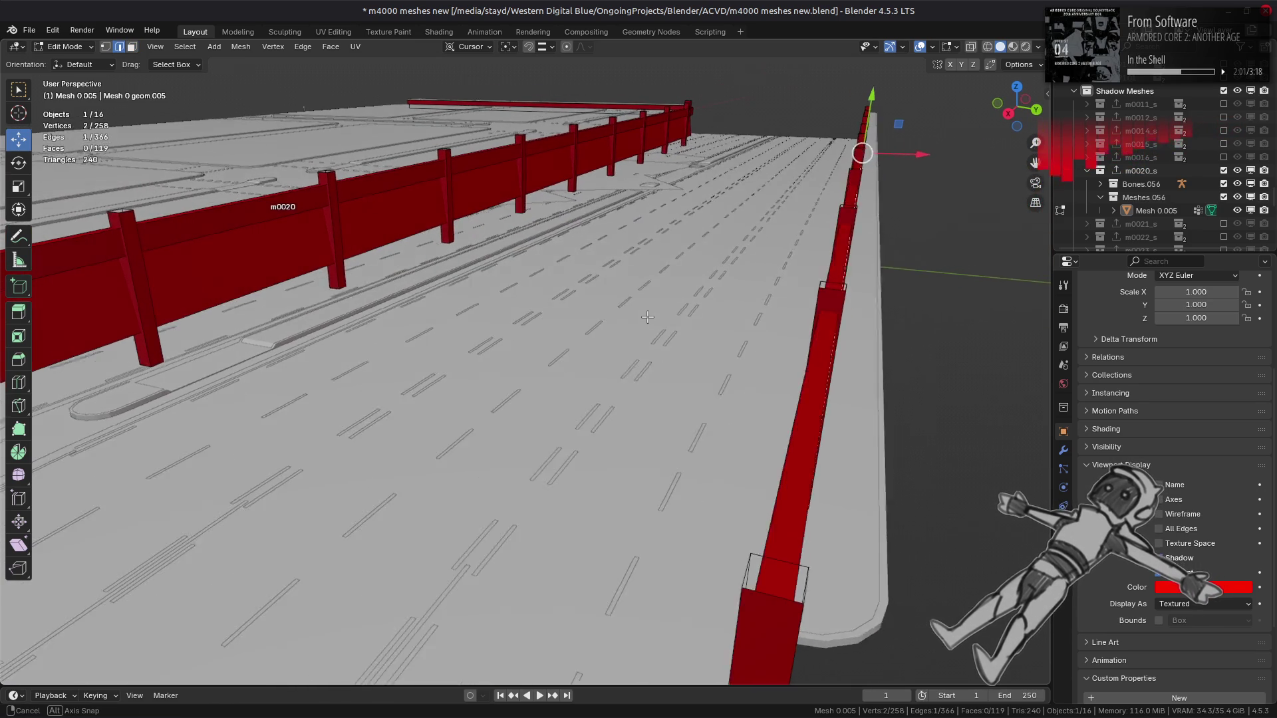
pyautogui.scroll(5, 944, 216)
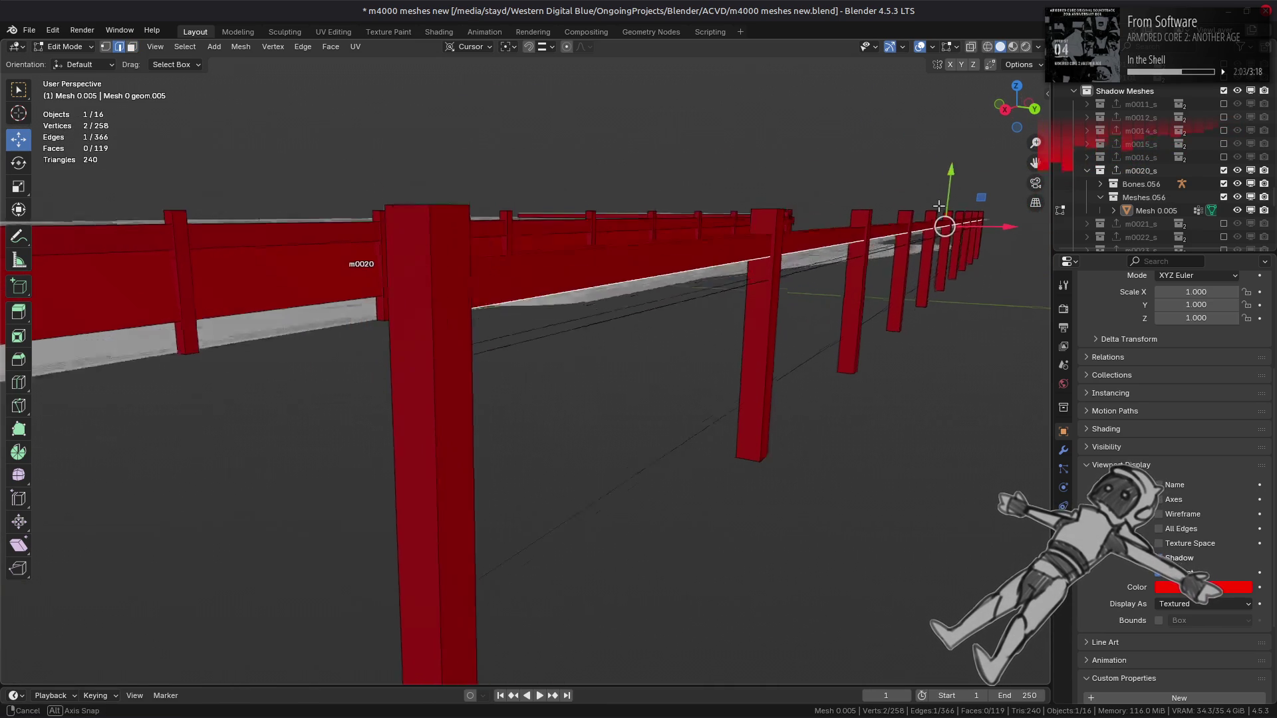
pyautogui.write('gy-0.5')
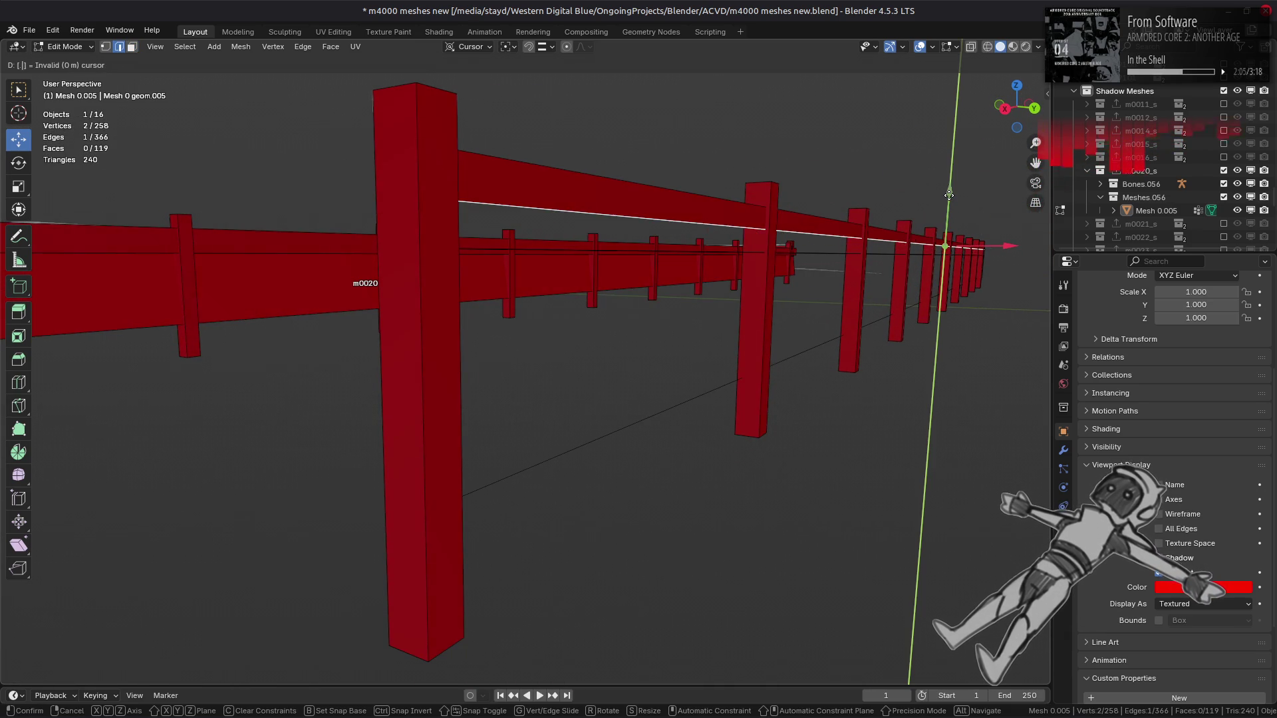
pyautogui.press('Return')
# Lower a second rail edge by -0.5 along Y and inspect the fences
pyautogui.moveTo(512, 276)
pyautogui.mouseDown(button='middle')
pyautogui.moveTo(607, 280)
pyautogui.moveTo(651, 243)
pyautogui.mouseUp(button='middle')
pyautogui.click(587, 217)
pyautogui.scroll(4, 585, 215)
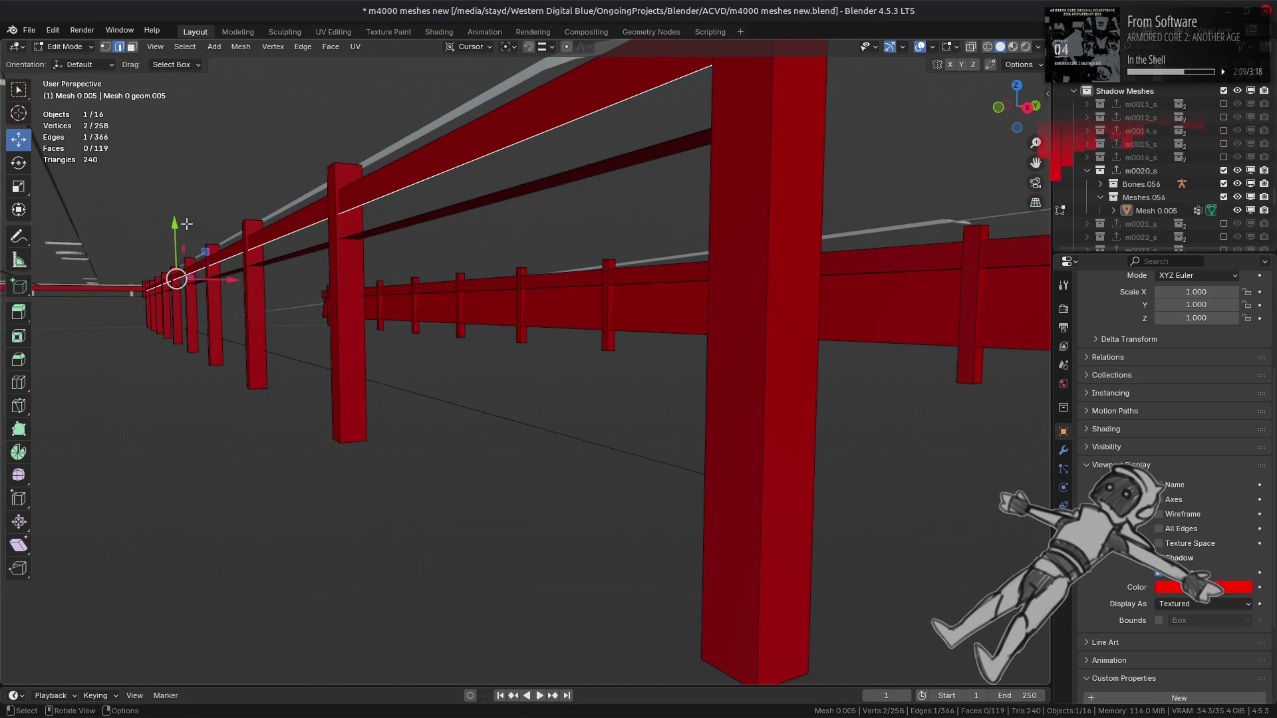
pyautogui.write('gy-0.5')
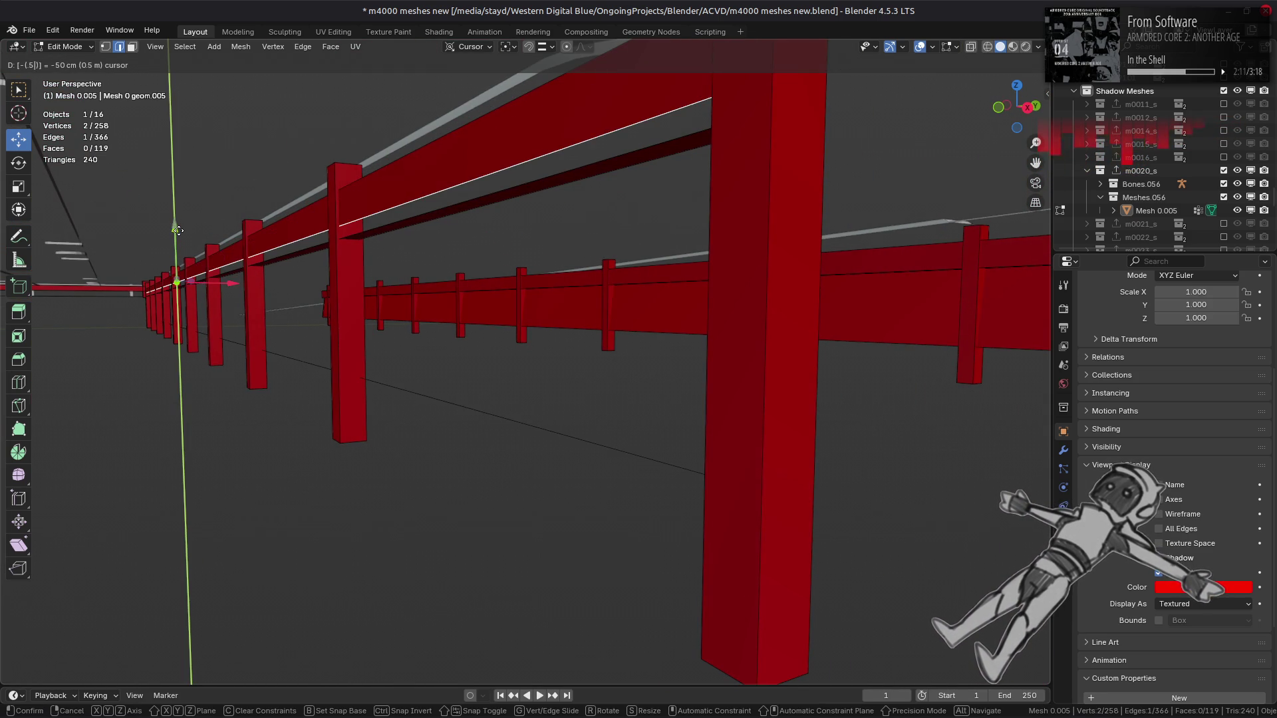
pyautogui.press('Return')
pyautogui.moveTo(286, 250)
pyautogui.mouseDown(button='middle')
pyautogui.moveTo(455, 264)
pyautogui.moveTo(456, 251)
pyautogui.mouseUp(button='middle')
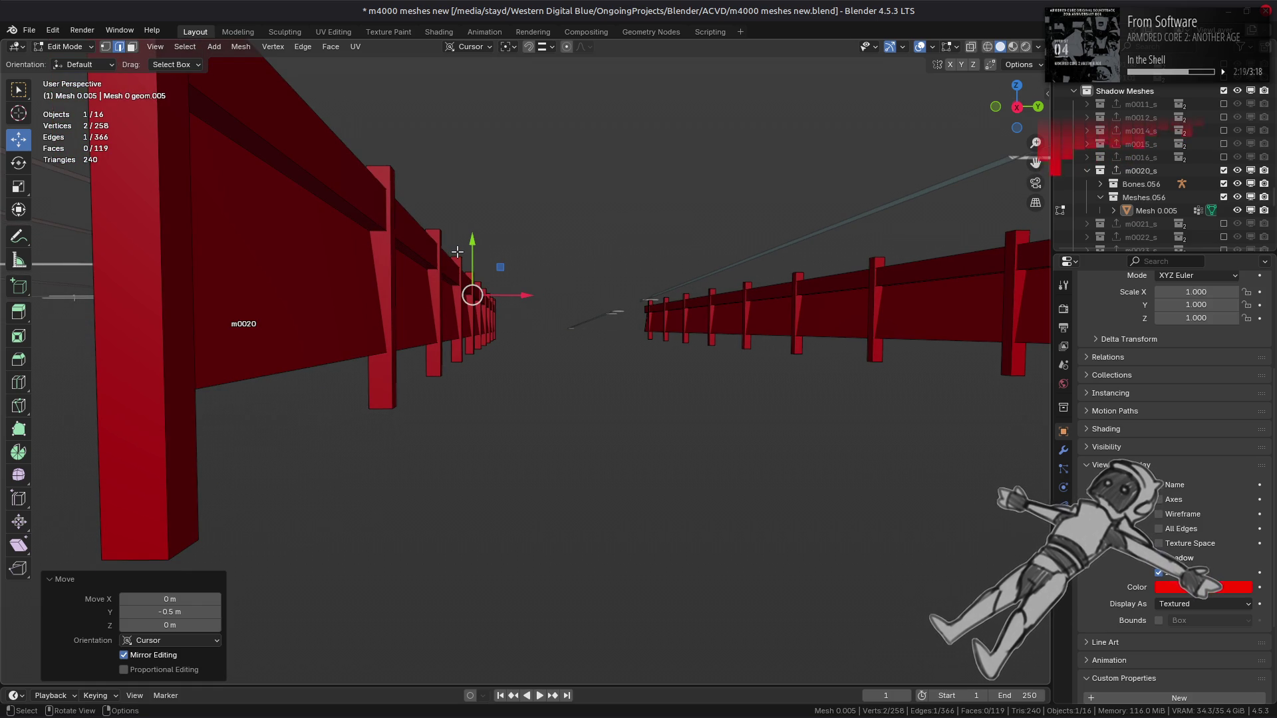
pyautogui.moveTo(456, 251); pyautogui.dragTo(475, 274, button='middle')
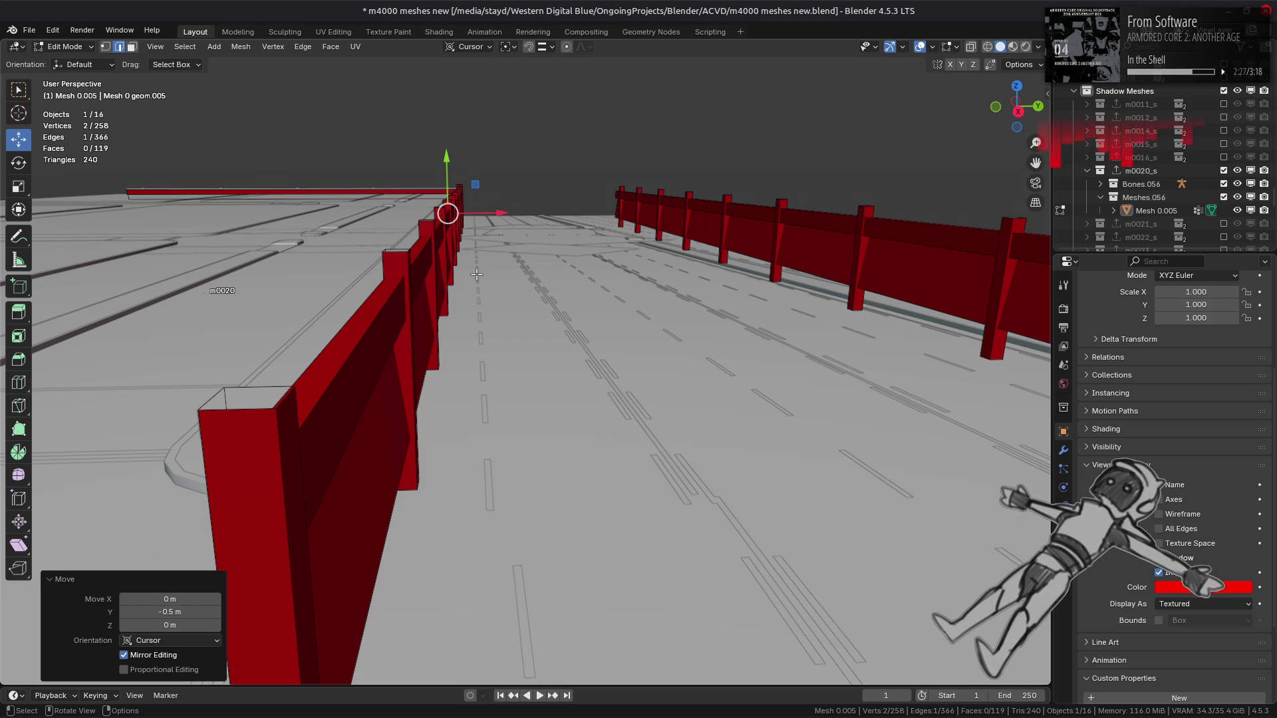
pyautogui.moveTo(476, 274)
pyautogui.mouseDown(button='middle')
pyautogui.moveTo(849, 244)
pyautogui.moveTo(730, 281)
pyautogui.moveTo(692, 323)
pyautogui.mouseUp(button='middle')
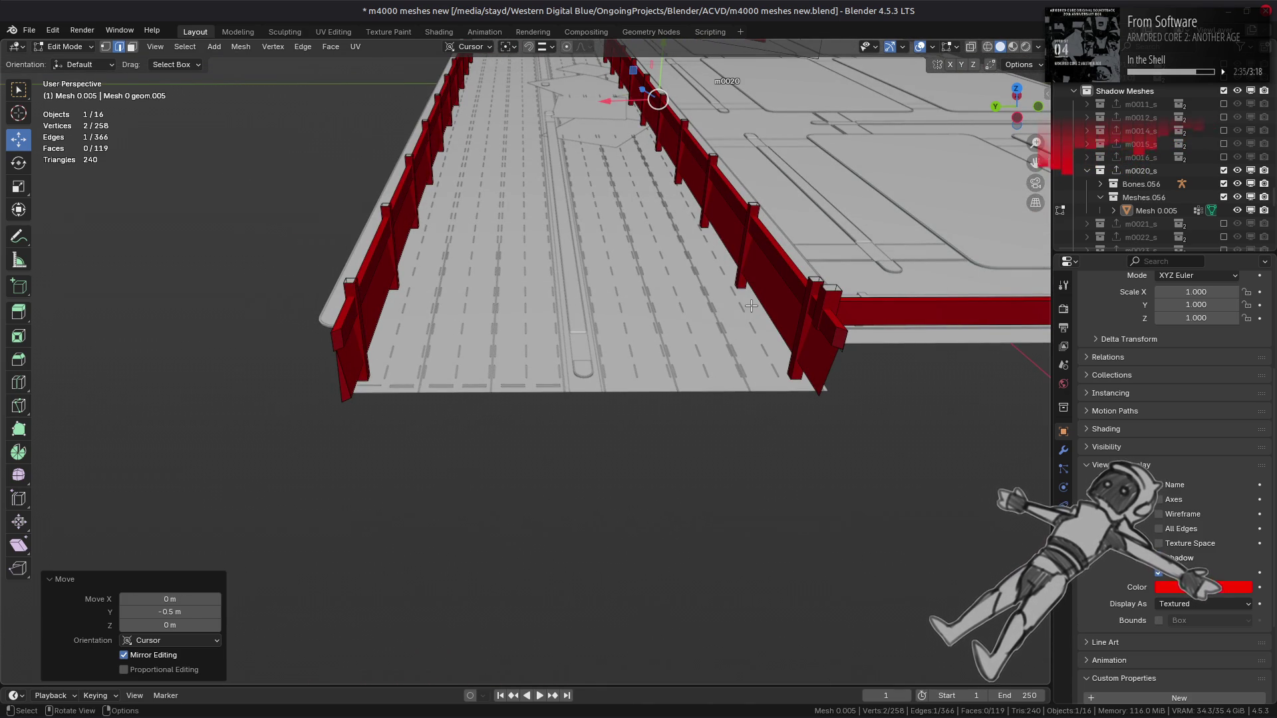
# Orbit around the fenced platform to view its edge from above
pyautogui.moveTo(764, 302)
pyautogui.mouseDown(button='middle')
pyautogui.moveTo(752, 263)
pyautogui.moveTo(766, 285)
pyautogui.moveTo(764, 347)
pyautogui.moveTo(755, 260)
pyautogui.moveTo(609, 251)
pyautogui.moveTo(643, 234)
pyautogui.moveTo(639, 245)
pyautogui.mouseUp(button='middle')
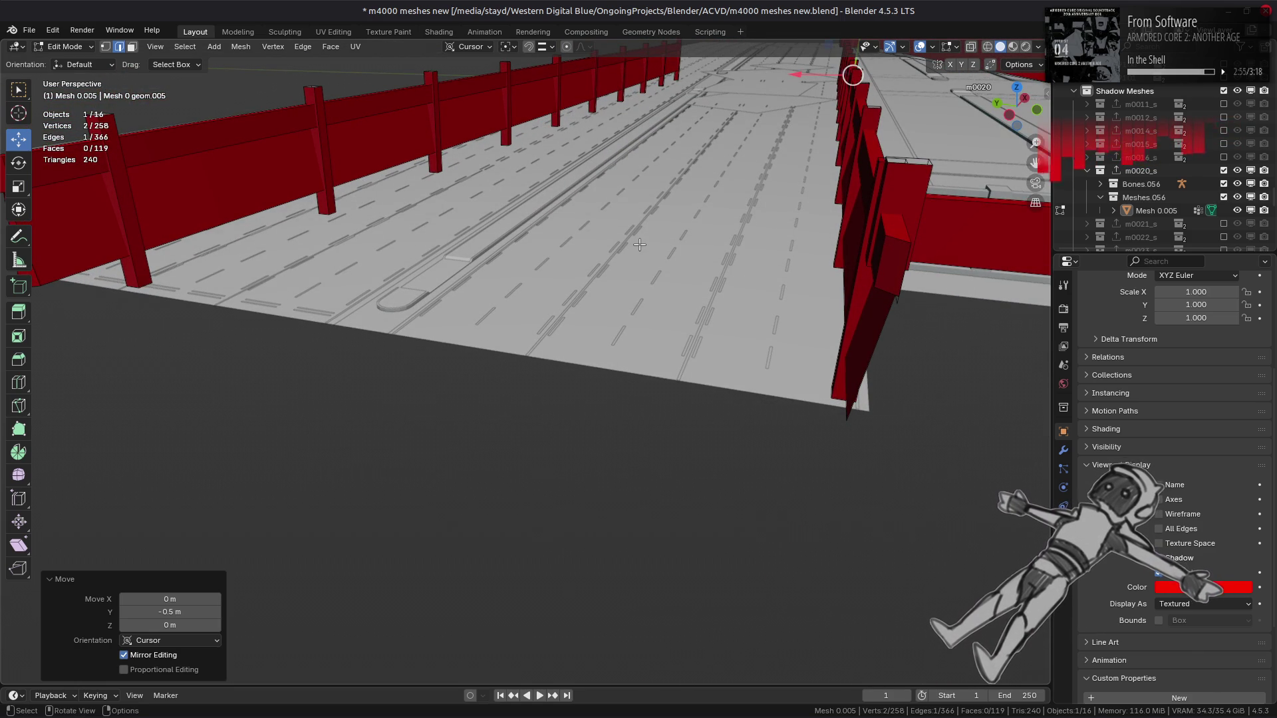
pyautogui.scroll(-5, 640, 245)
pyautogui.moveTo(640, 245)
pyautogui.mouseDown(button='middle')
pyautogui.moveTo(870, 347)
pyautogui.moveTo(754, 337)
pyautogui.mouseUp(button='middle')
pyautogui.scroll(3, 870, 347)
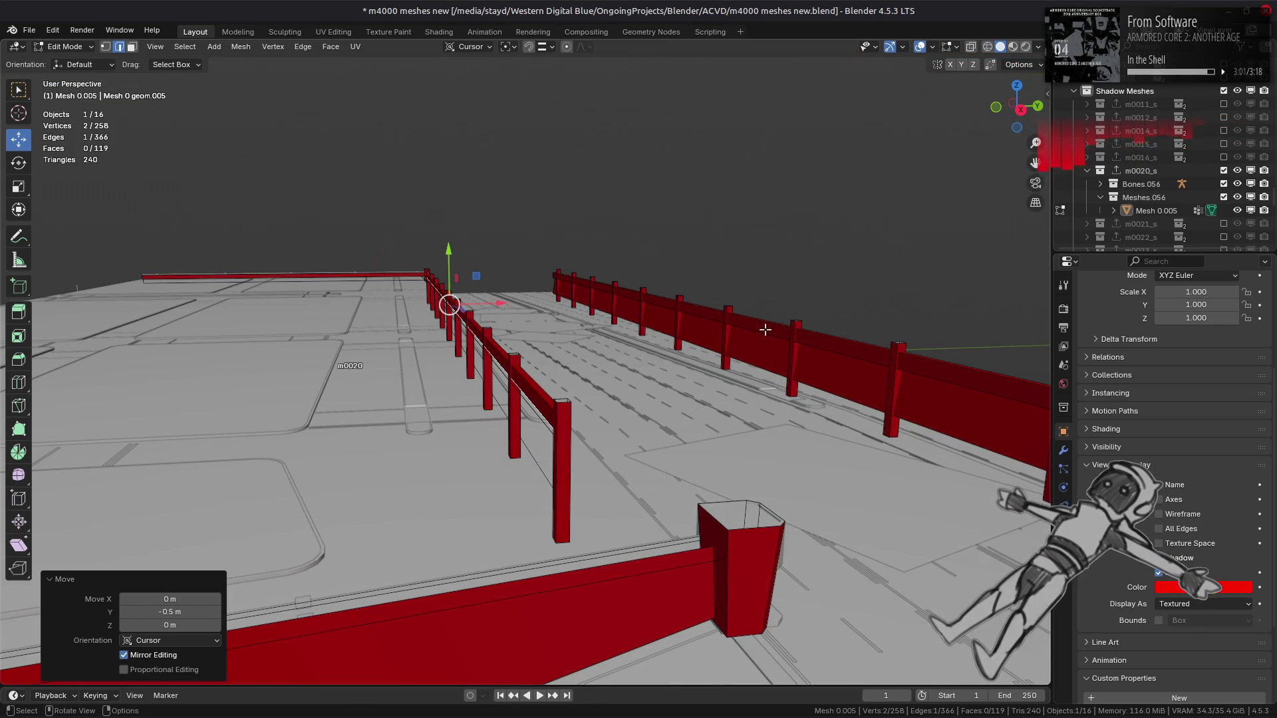
pyautogui.moveTo(412, 352); pyautogui.dragTo(586, 382, button='middle')
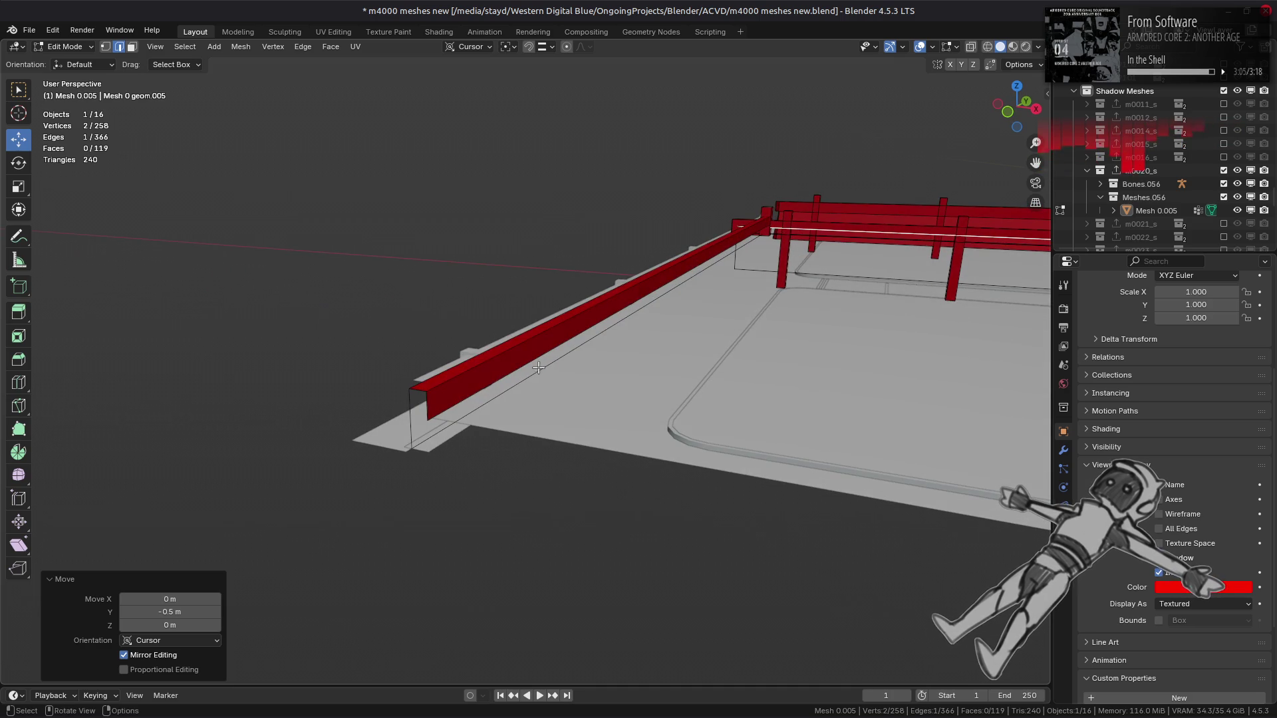
# Try moving the rail's top edge along Y, then undo it
pyautogui.press('Tab')
pyautogui.press('Tab')
pyautogui.click(695, 230)
pyautogui.moveTo(701, 209); pyautogui.dragTo(701, 217)
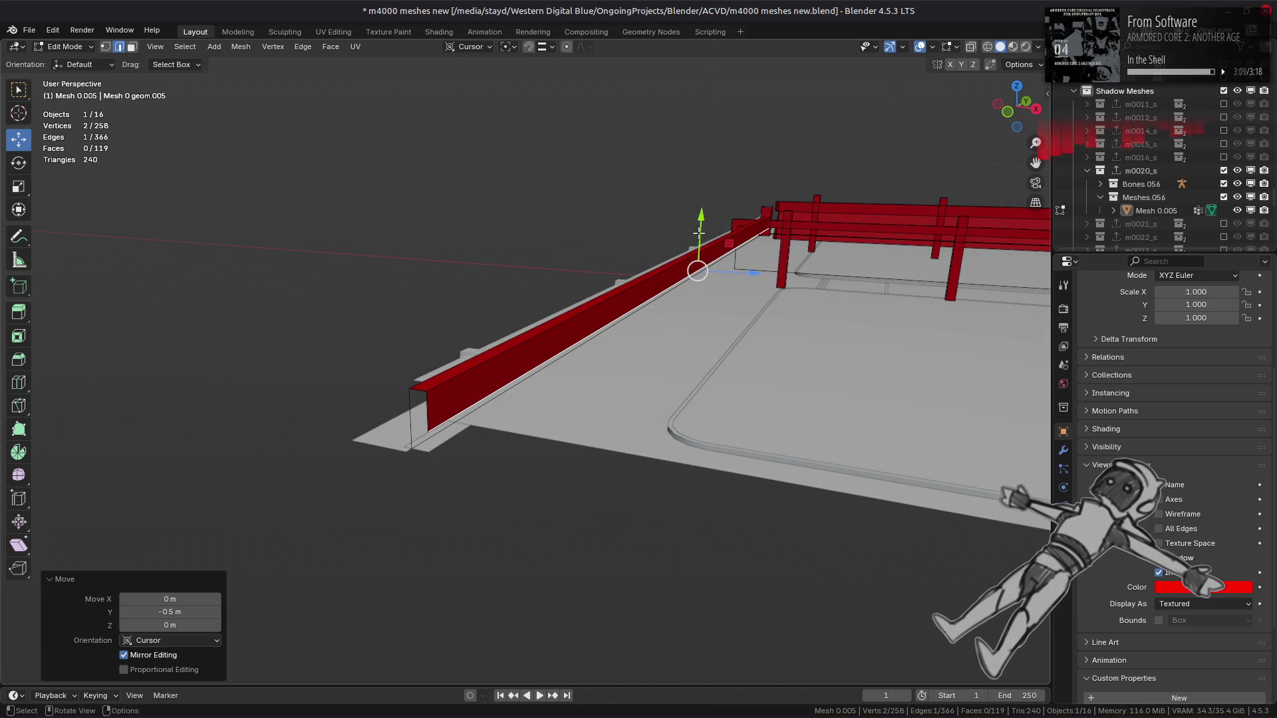
pyautogui.scroll(5, 795, 442)
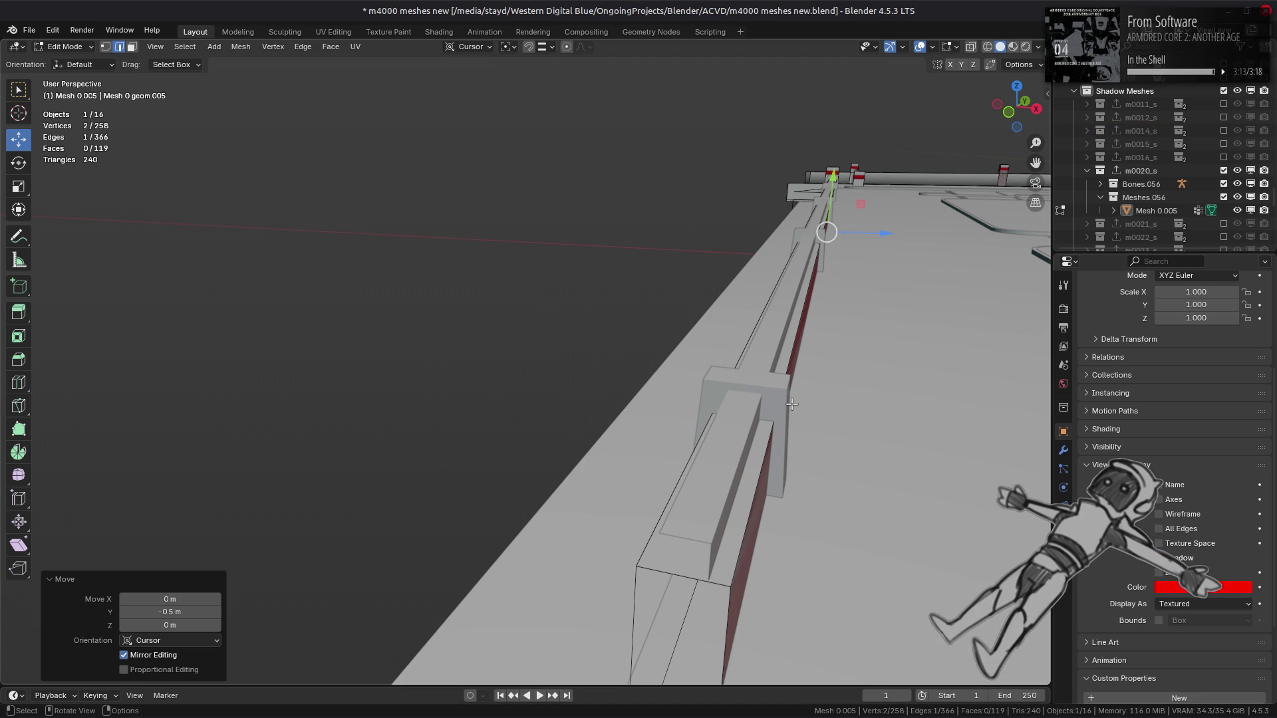
pyautogui.scroll(-4, 791, 403)
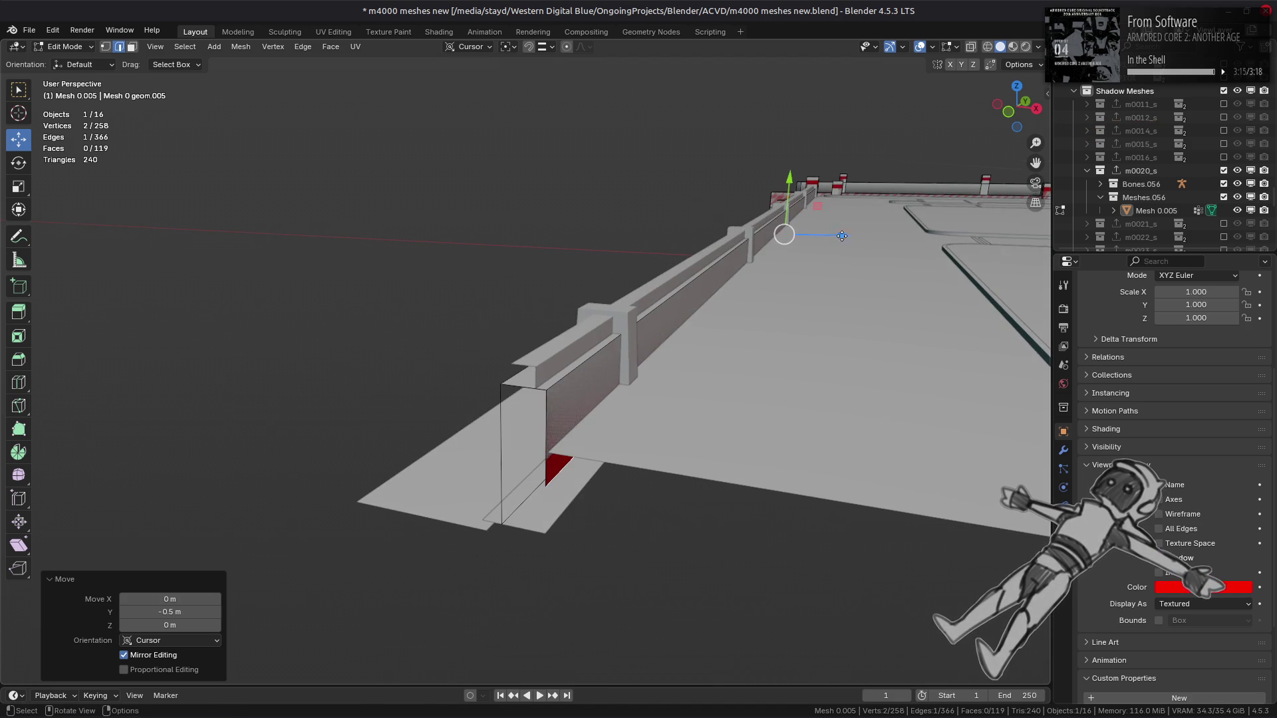
pyautogui.hotkey('ctrl', 'z')
pyautogui.hotkey('ctrl', 'z')
pyautogui.hotkey('ctrl', 'z')
# Try extruding a rail face upward, then remove the extra geometry
pyautogui.click(585, 373)
pyautogui.rightClick(588, 370)
pyautogui.click(549, 331)
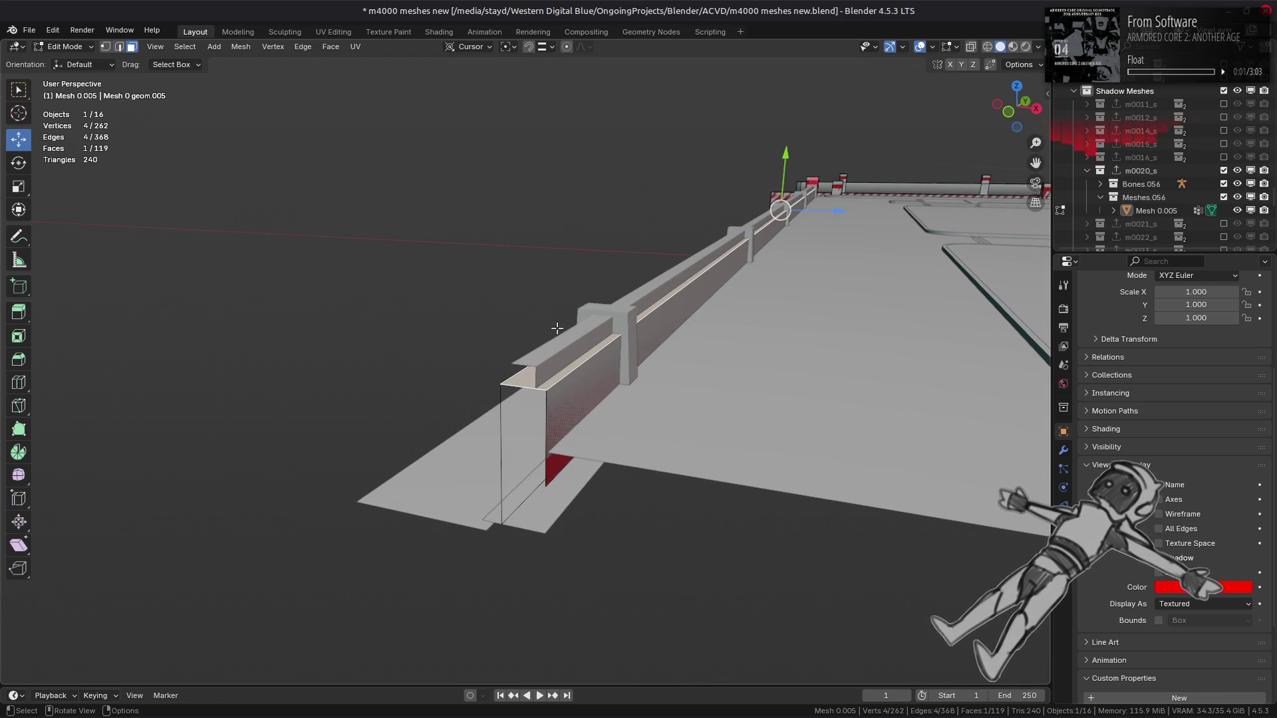
pyautogui.moveTo(785, 157); pyautogui.dragTo(787, 155)
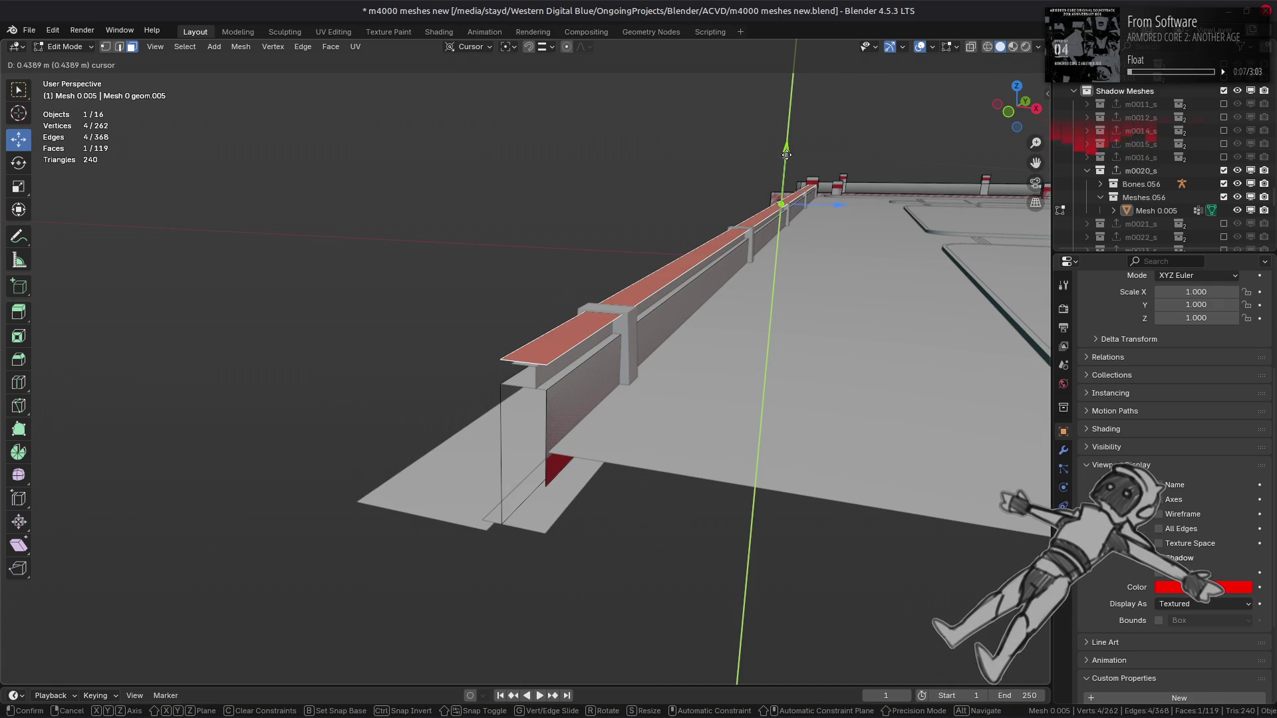
pyautogui.moveTo(786, 154)
pyautogui.mouseDown()
pyautogui.moveTo(785, 107)
pyautogui.moveTo(665, 466)
pyautogui.moveTo(599, 325)
pyautogui.moveTo(585, 338)
pyautogui.mouseUp()
pyautogui.press('a')
pyautogui.press('m')
pyautogui.click(587, 336)
# Raise the rail's top face along Z and centre the view on it
pyautogui.hotkey('alt', 'a')
pyautogui.press('2')
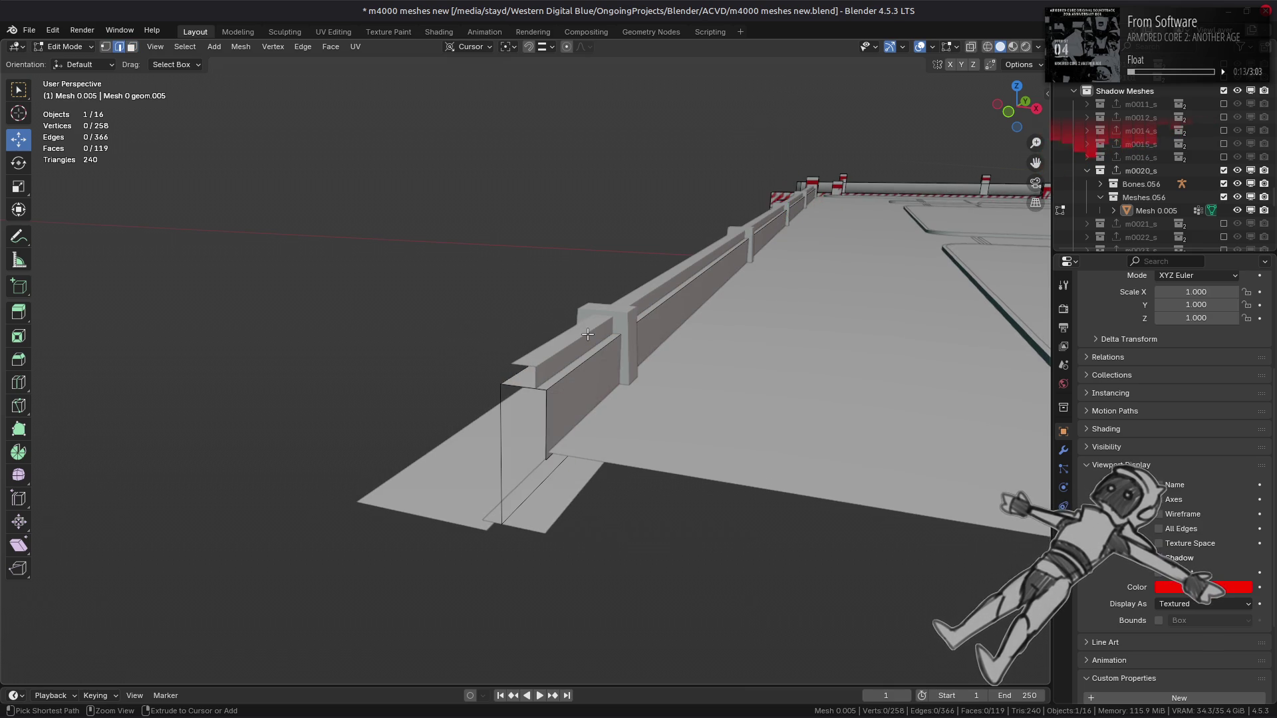
pyautogui.click(559, 371)
pyautogui.press('g')
pyautogui.press('z')
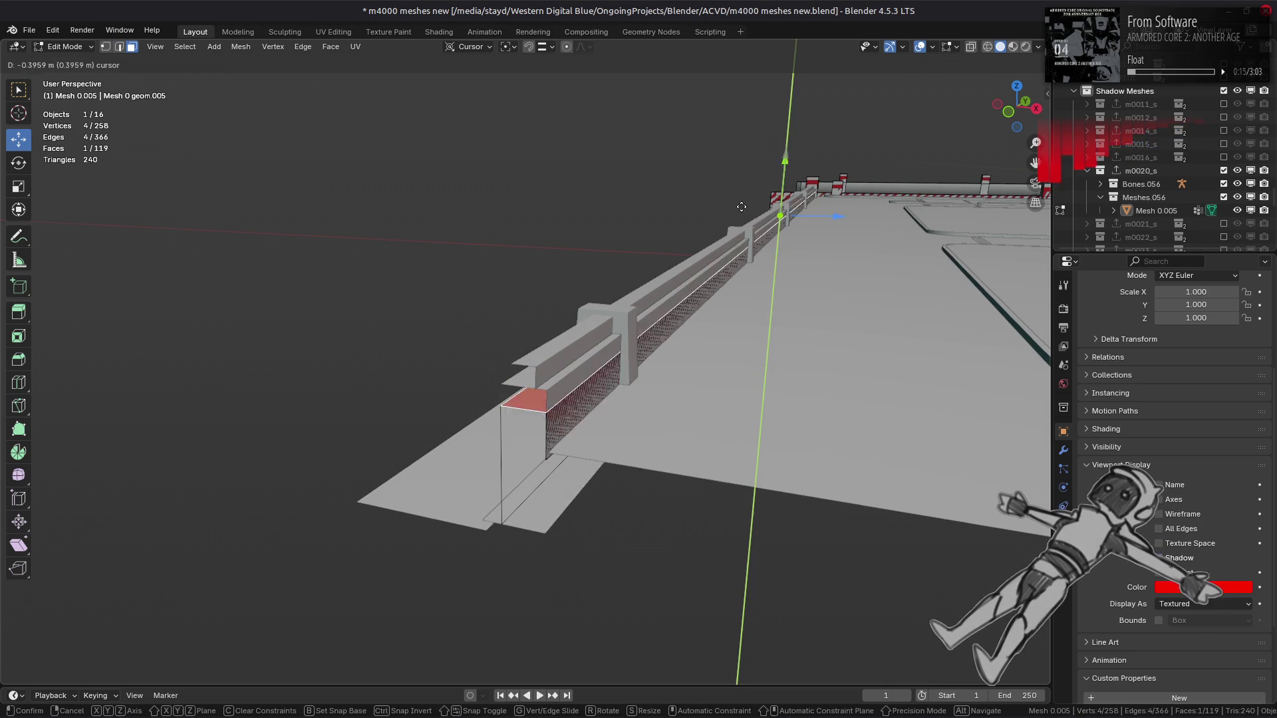
pyautogui.click(564, 334)
pyautogui.moveTo(563, 334)
pyautogui.mouseDown(button='middle')
pyautogui.moveTo(699, 319)
pyautogui.moveTo(711, 368)
pyautogui.moveTo(633, 390)
pyautogui.mouseUp(button='middle')
pyautogui.scroll(-3, 672, 330)
pyautogui.press('KP_Decimal')
pyautogui.scroll(2, 668, 330)
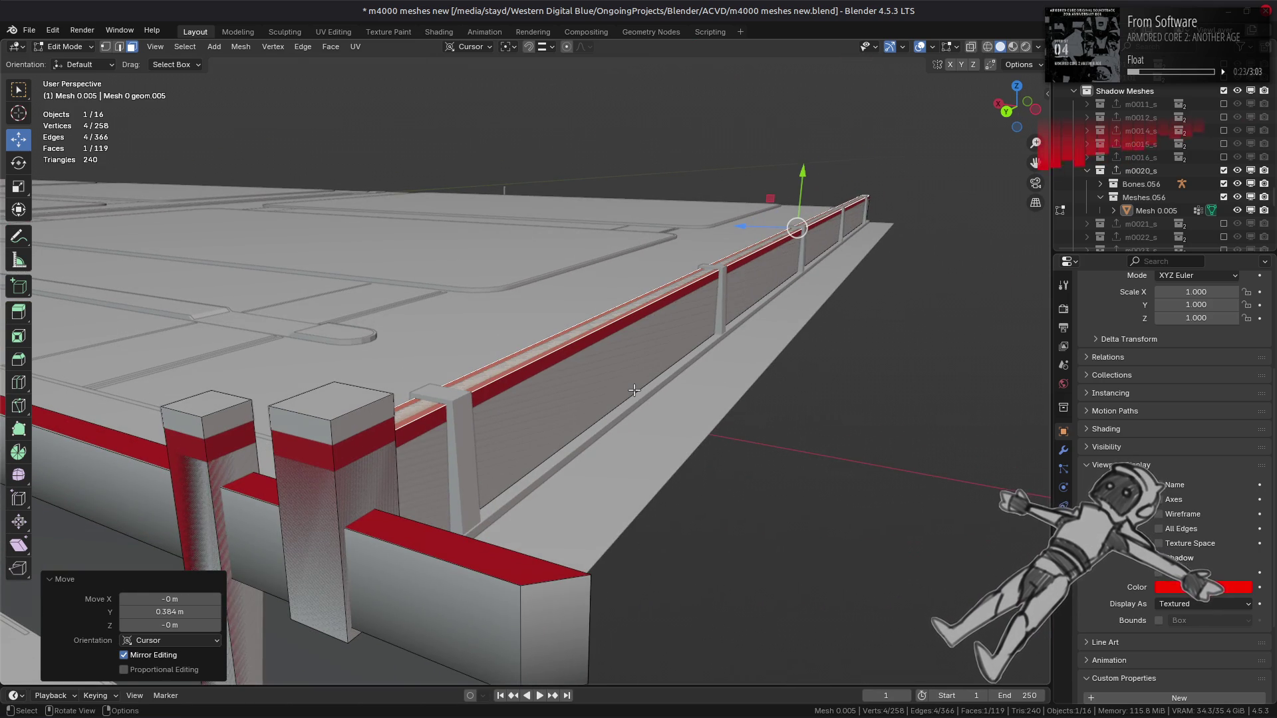
pyautogui.scroll(3, 633, 389)
pyautogui.scroll(-2, 634, 380)
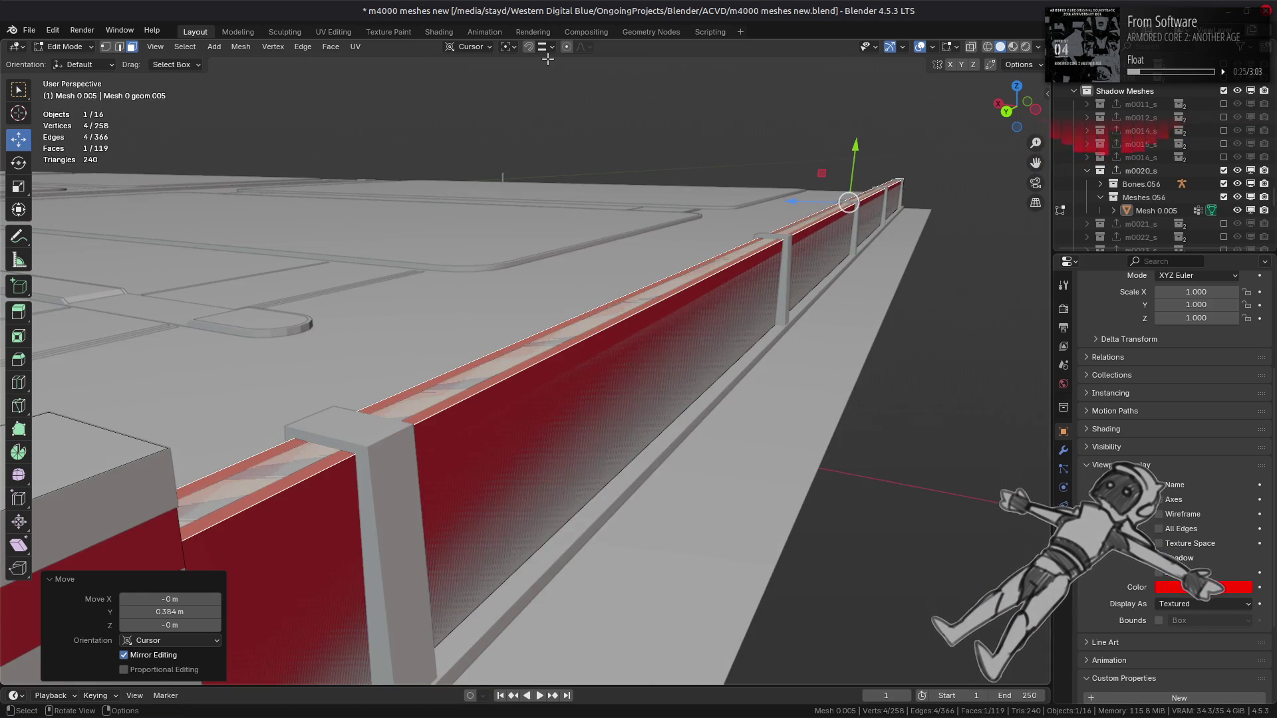
# Set snapping to Face and lower the rail top face by 10 cm along Z
pyautogui.click(547, 48)
pyautogui.click(534, 168)
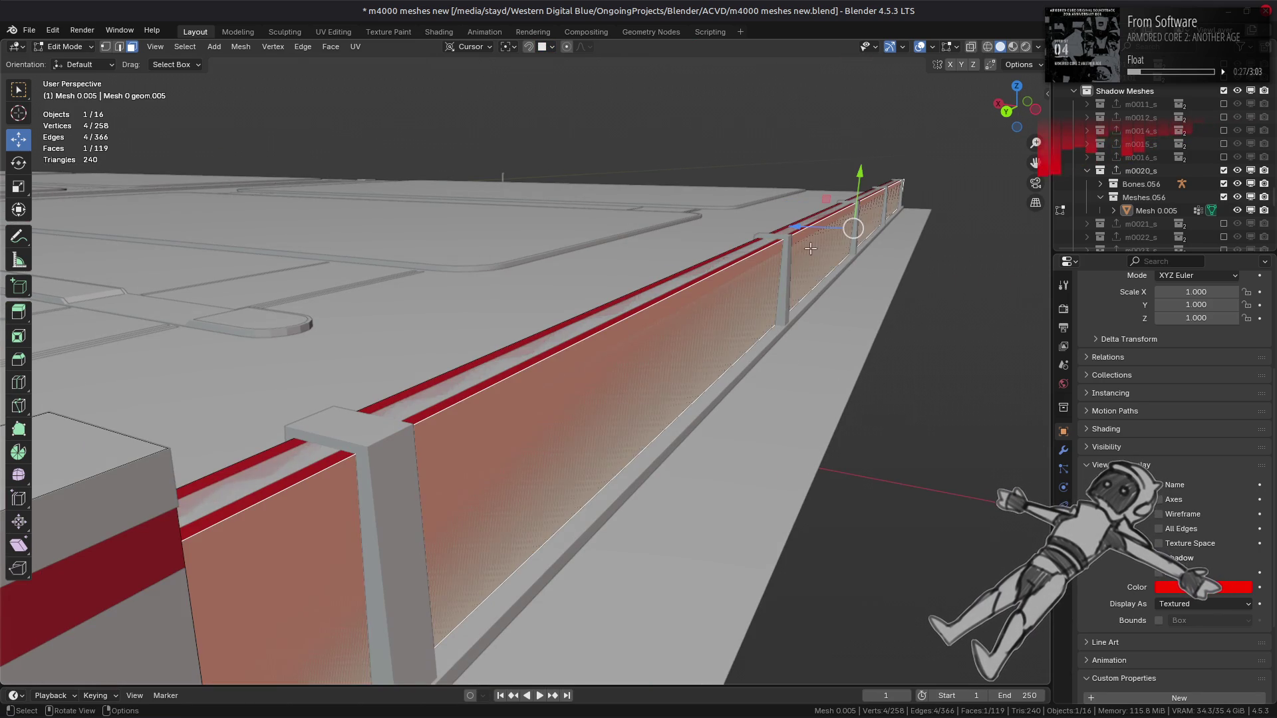
pyautogui.moveTo(790, 233)
pyautogui.mouseDown()
pyautogui.moveTo(611, 286)
pyautogui.moveTo(652, 314)
pyautogui.mouseUp()
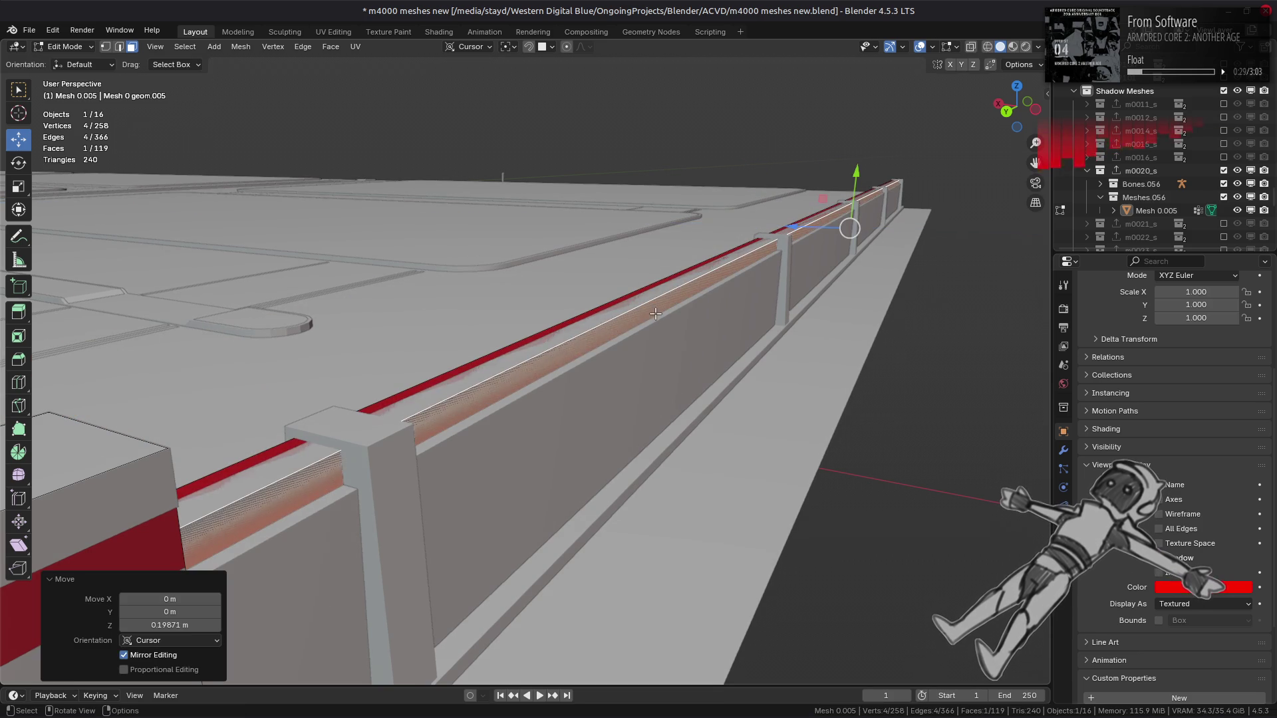
pyautogui.moveTo(797, 226); pyautogui.dragTo(748, 242)
pyautogui.moveTo(748, 243)
pyautogui.mouseDown(button='middle')
pyautogui.moveTo(744, 333)
pyautogui.moveTo(645, 352)
pyautogui.moveTo(725, 309)
pyautogui.moveTo(648, 234)
pyautogui.mouseUp(button='middle')
pyautogui.moveTo(542, 195)
pyautogui.mouseDown()
pyautogui.moveTo(644, 315)
pyautogui.moveTo(563, 202)
pyautogui.mouseUp()
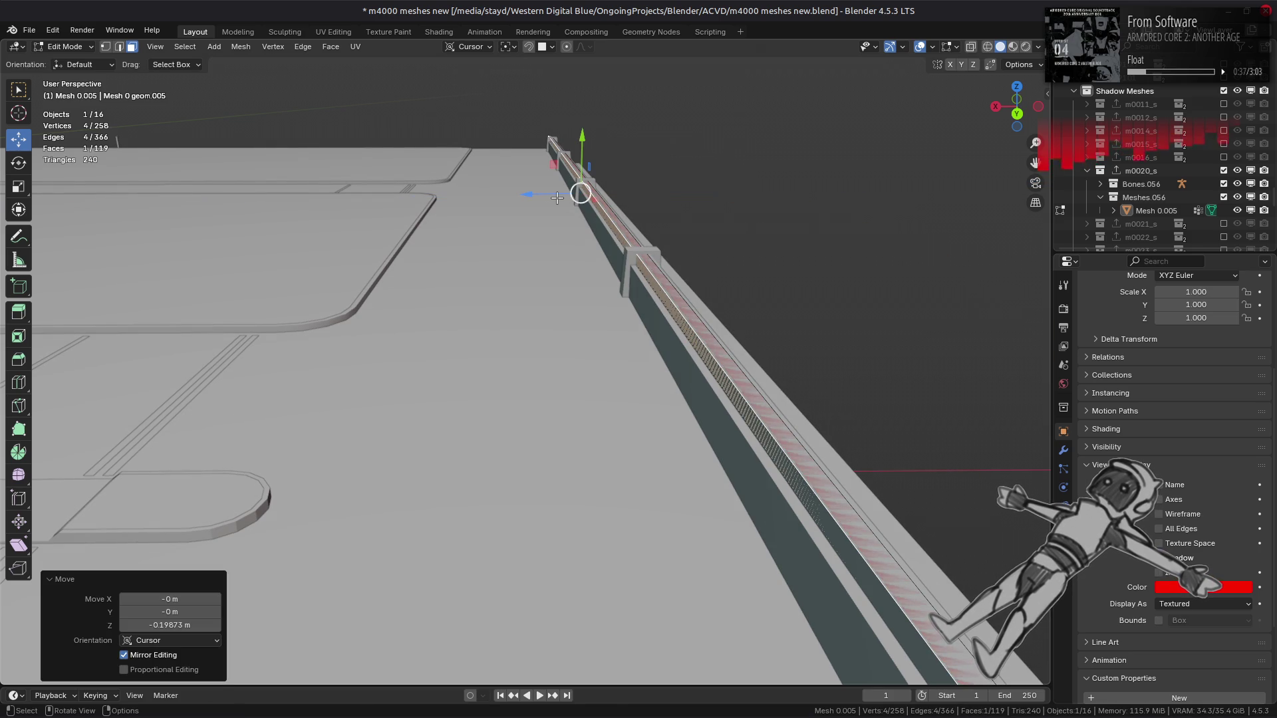
pyautogui.click(534, 196)
pyautogui.write('-1')
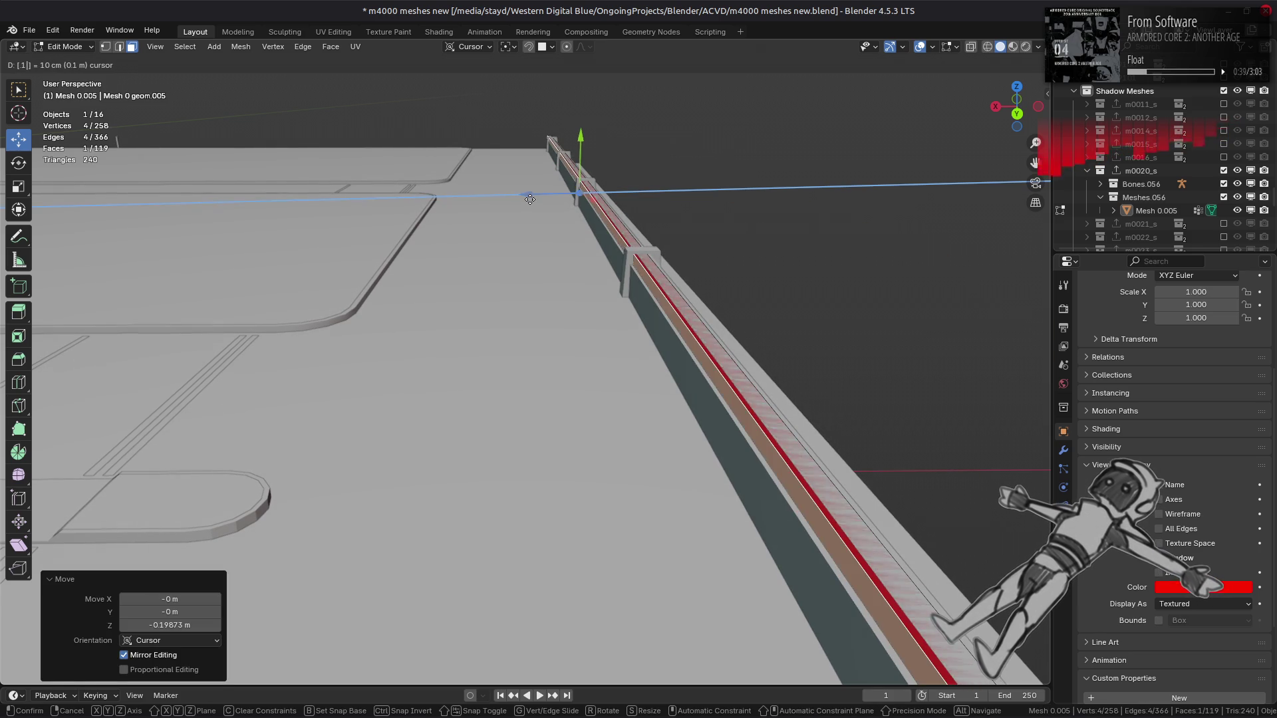
pyautogui.press('Return')
pyautogui.moveTo(532, 197)
pyautogui.mouseDown(button='middle')
pyautogui.moveTo(598, 189)
pyautogui.moveTo(646, 158)
pyautogui.mouseUp(button='middle')
# Extrude the selected rail face and flip its normals
pyautogui.rightClick(652, 166)
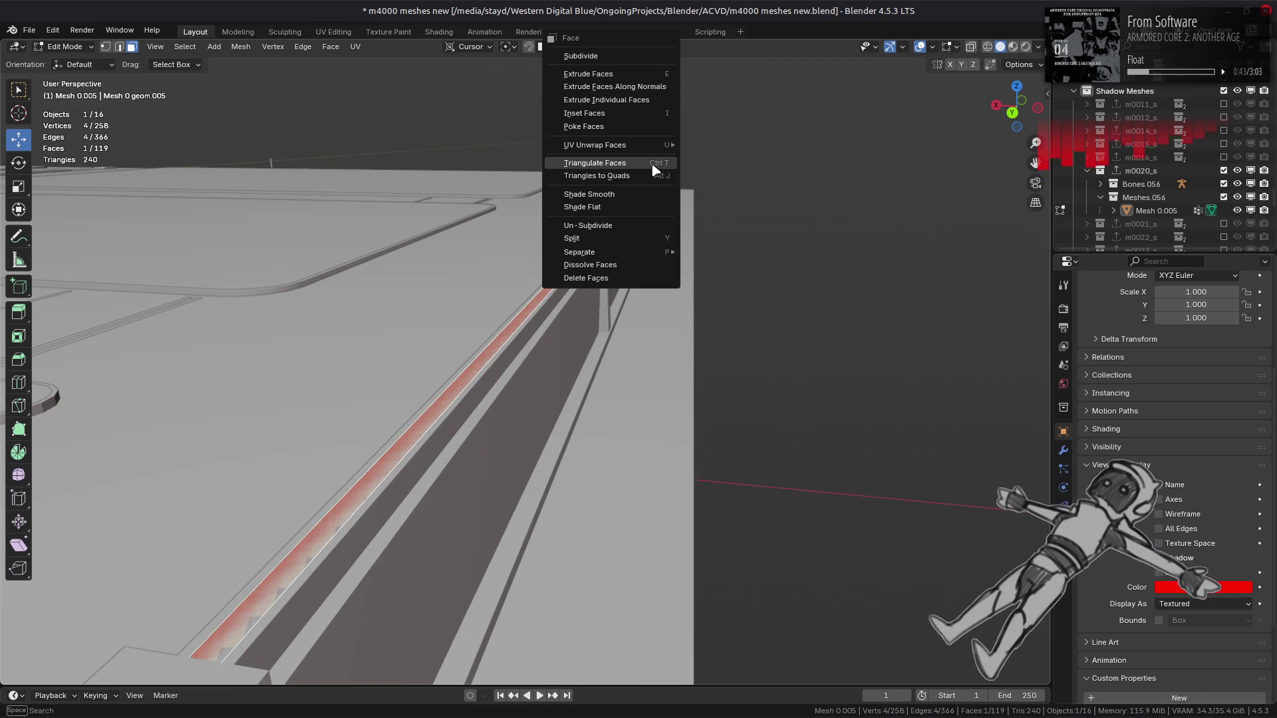
pyautogui.click(642, 229)
pyautogui.press('q')
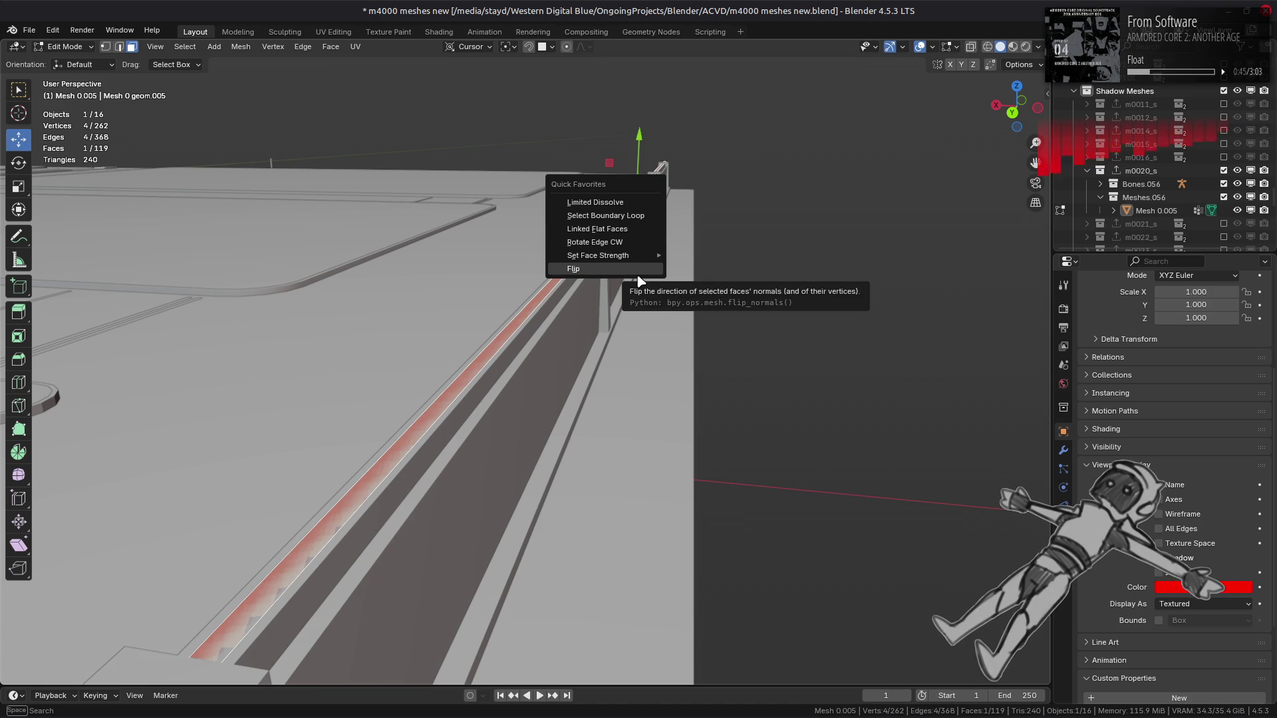
pyautogui.click(637, 272)
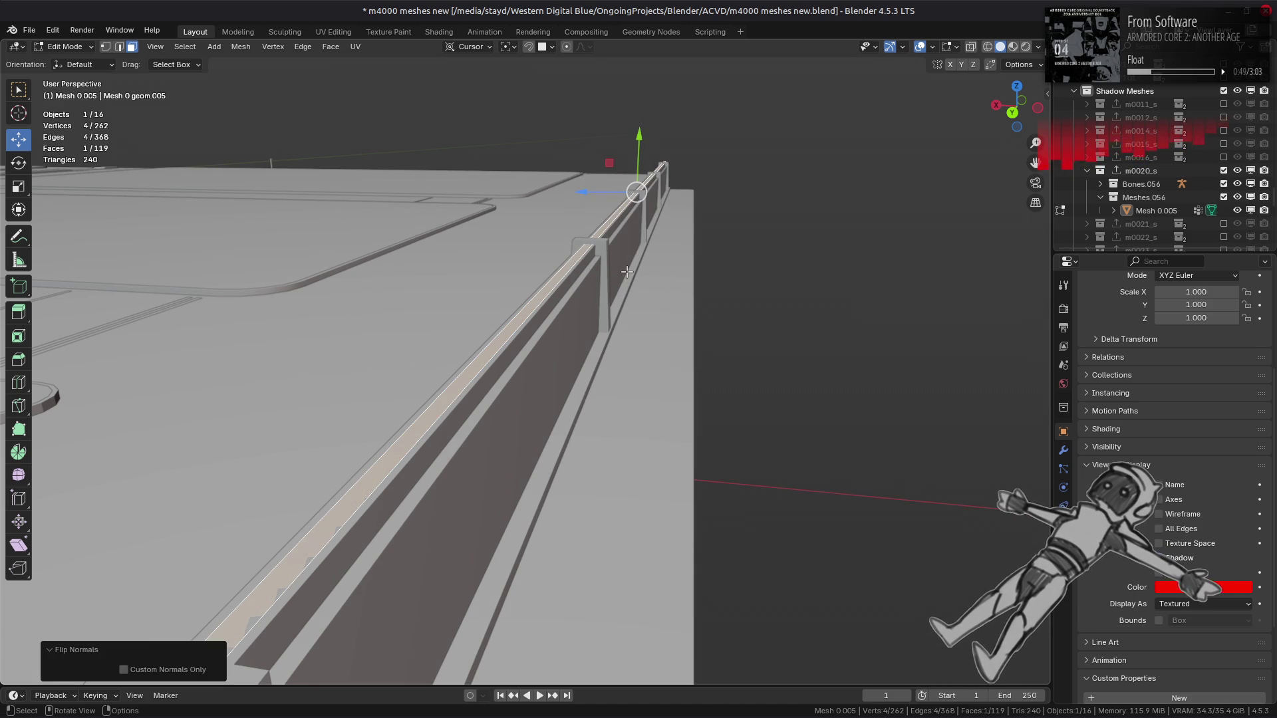
# Raise the extruded rail face 0.1 m along Z
pyautogui.moveTo(616, 240); pyautogui.dragTo(632, 237, button='middle')
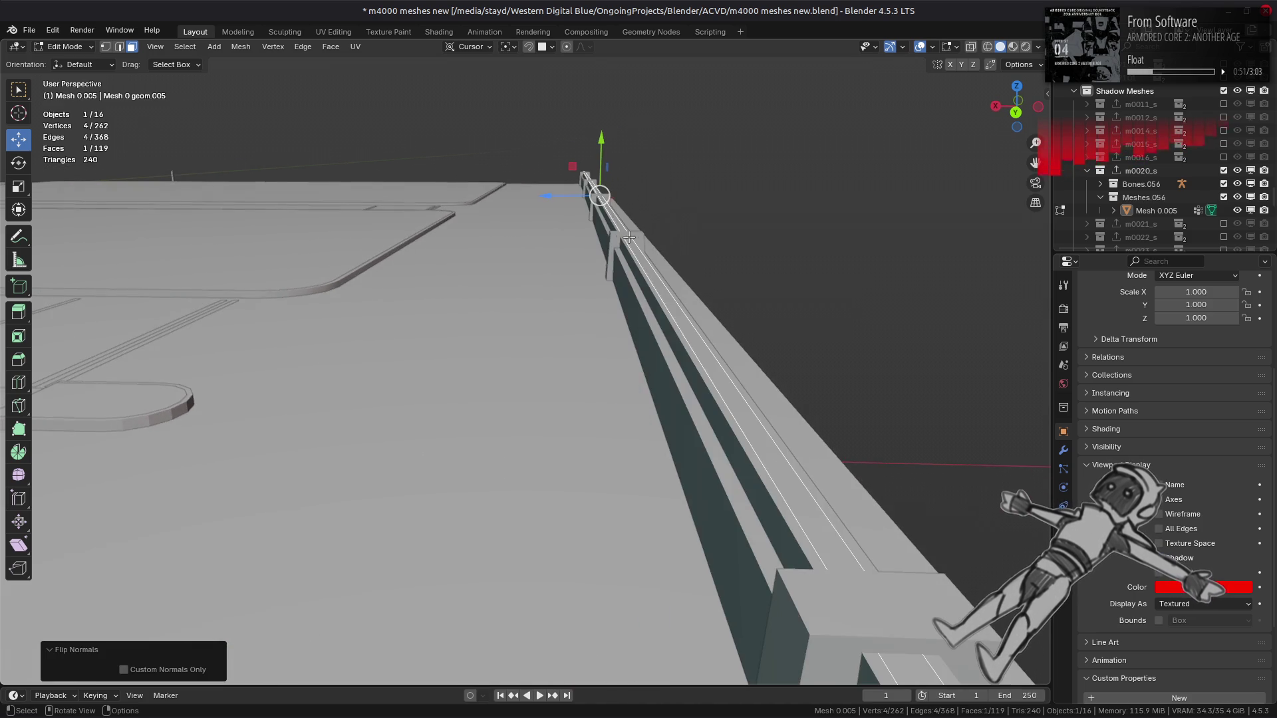
pyautogui.moveTo(566, 188); pyautogui.dragTo(562, 174, button='middle')
pyautogui.press('g')
pyautogui.press('z')
pyautogui.click(698, 244)
pyautogui.moveTo(698, 244); pyautogui.dragTo(595, 303, button='middle')
# Select the long top face of the rail and shift it 10 cm along Y
pyautogui.press('2')
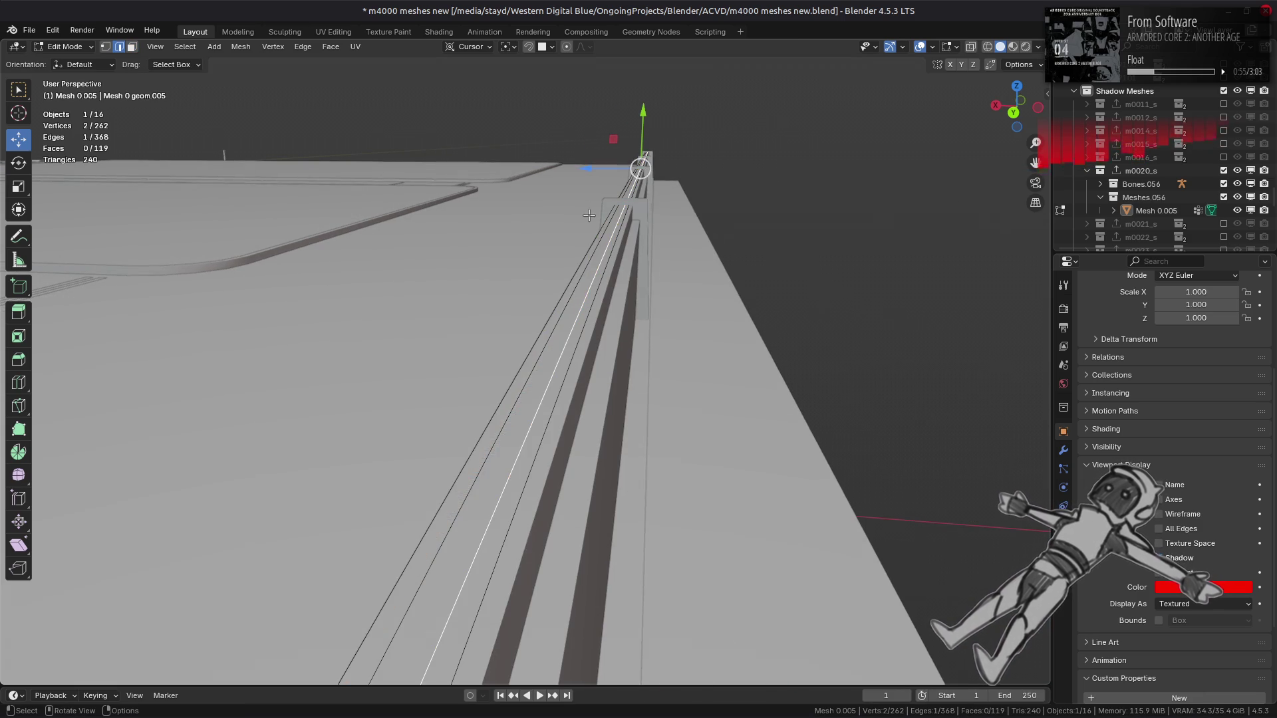
pyautogui.moveTo(588, 232); pyautogui.dragTo(587, 206, button='middle')
pyautogui.press('3')
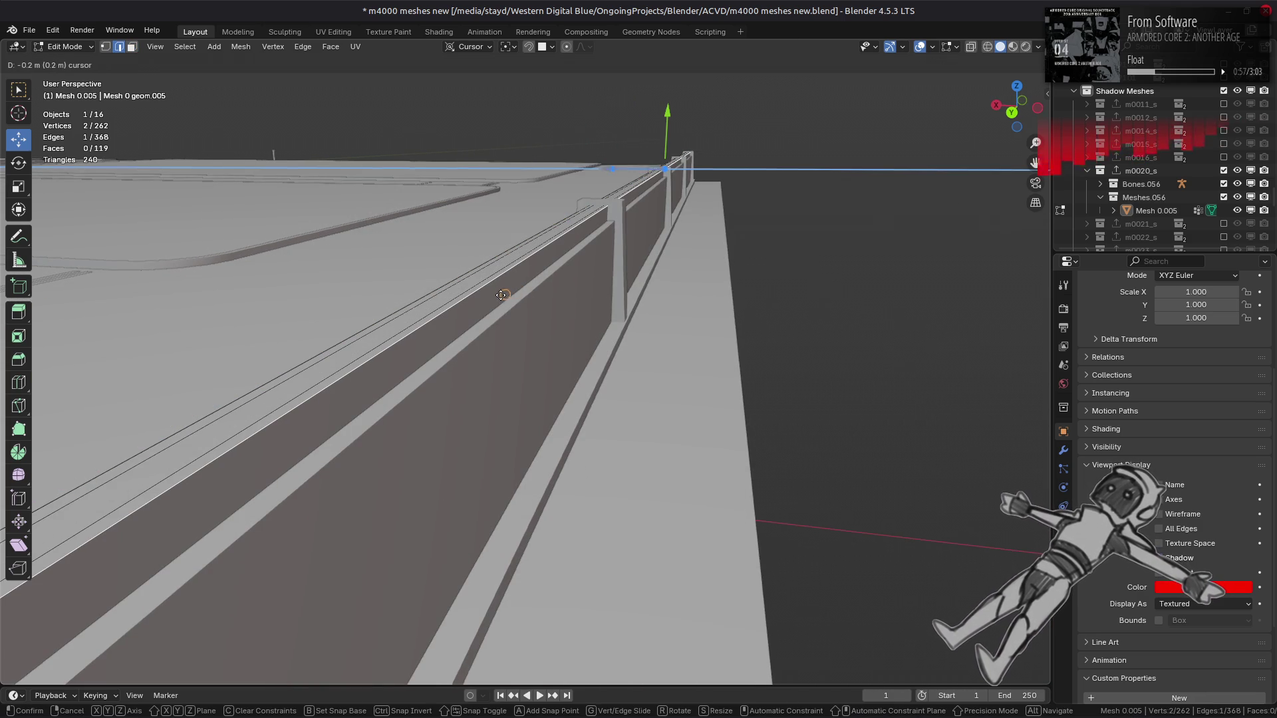
pyautogui.hotkey('alt', 'a')
pyautogui.click(452, 294)
pyautogui.moveTo(668, 120); pyautogui.dragTo(665, 115)
pyautogui.moveTo(692, 180)
pyautogui.mouseDown(button='middle')
pyautogui.moveTo(765, 299)
pyautogui.moveTo(863, 404)
pyautogui.mouseUp(button='middle')
pyautogui.click(637, 370)
pyautogui.moveTo(637, 371)
pyautogui.mouseDown(button='middle')
pyautogui.moveTo(667, 333)
pyautogui.moveTo(794, 344)
pyautogui.moveTo(745, 332)
pyautogui.moveTo(668, 393)
pyautogui.moveTo(791, 322)
pyautogui.mouseUp(button='middle')
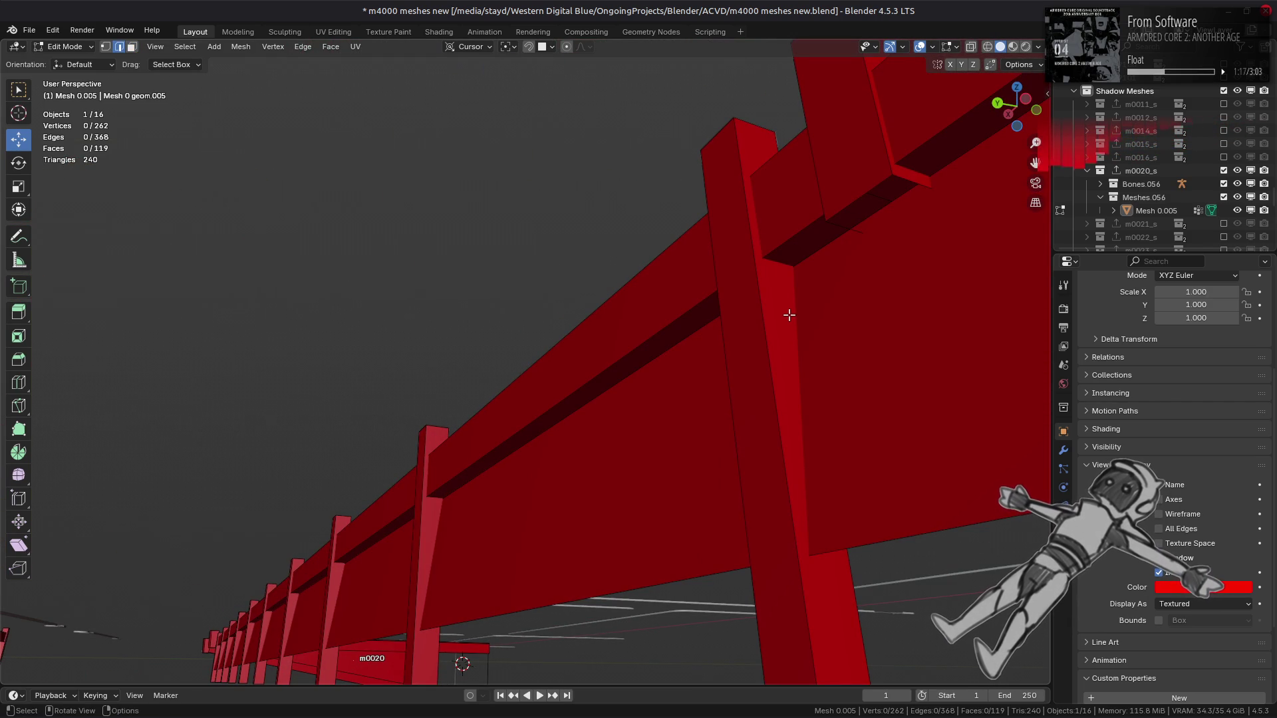
# Select the lower rail's end face and move one of its corner vertices
pyautogui.scroll(-2, 789, 313)
pyautogui.moveTo(789, 314)
pyautogui.mouseDown(button='middle')
pyautogui.moveTo(714, 372)
pyautogui.moveTo(705, 413)
pyautogui.moveTo(654, 423)
pyautogui.moveTo(788, 451)
pyautogui.moveTo(794, 434)
pyautogui.moveTo(728, 393)
pyautogui.moveTo(732, 382)
pyautogui.moveTo(685, 403)
pyautogui.mouseUp(button='middle')
pyautogui.press('3')
pyautogui.click(477, 473)
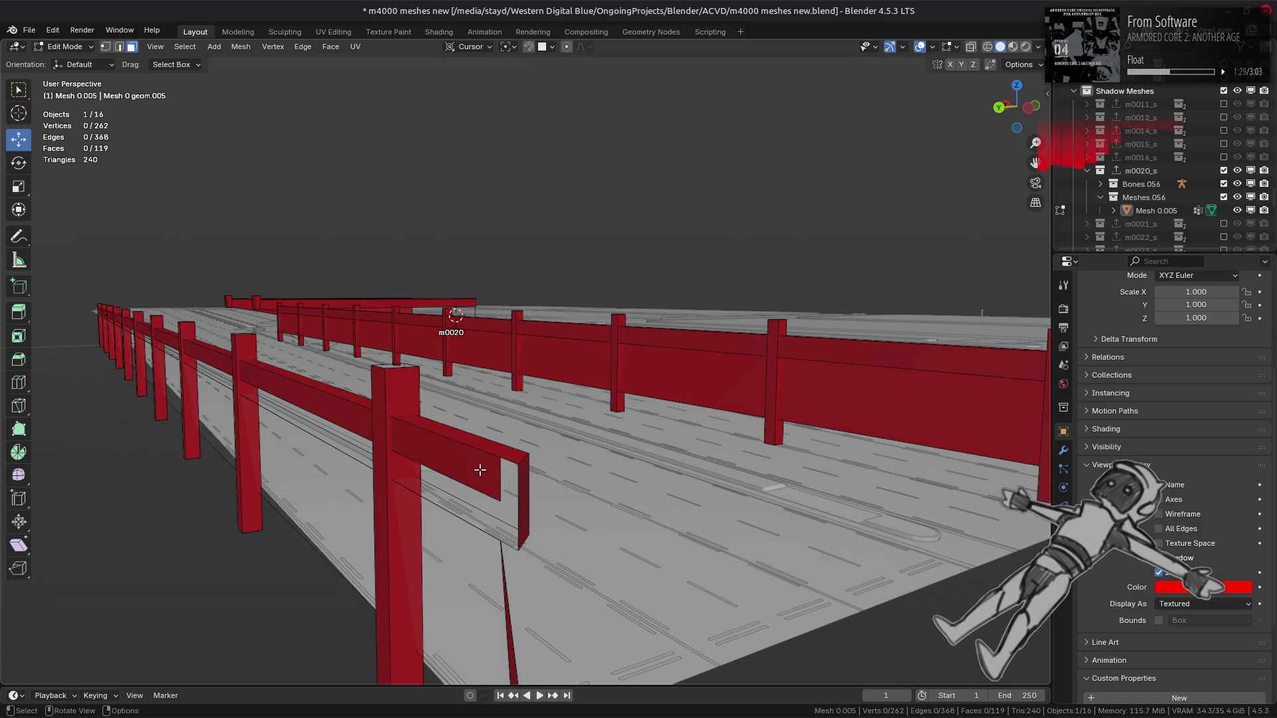
pyautogui.moveTo(832, 469)
pyautogui.mouseDown(button='middle')
pyautogui.moveTo(674, 456)
pyautogui.moveTo(662, 436)
pyautogui.moveTo(657, 553)
pyautogui.mouseUp(button='middle')
pyautogui.click(678, 428)
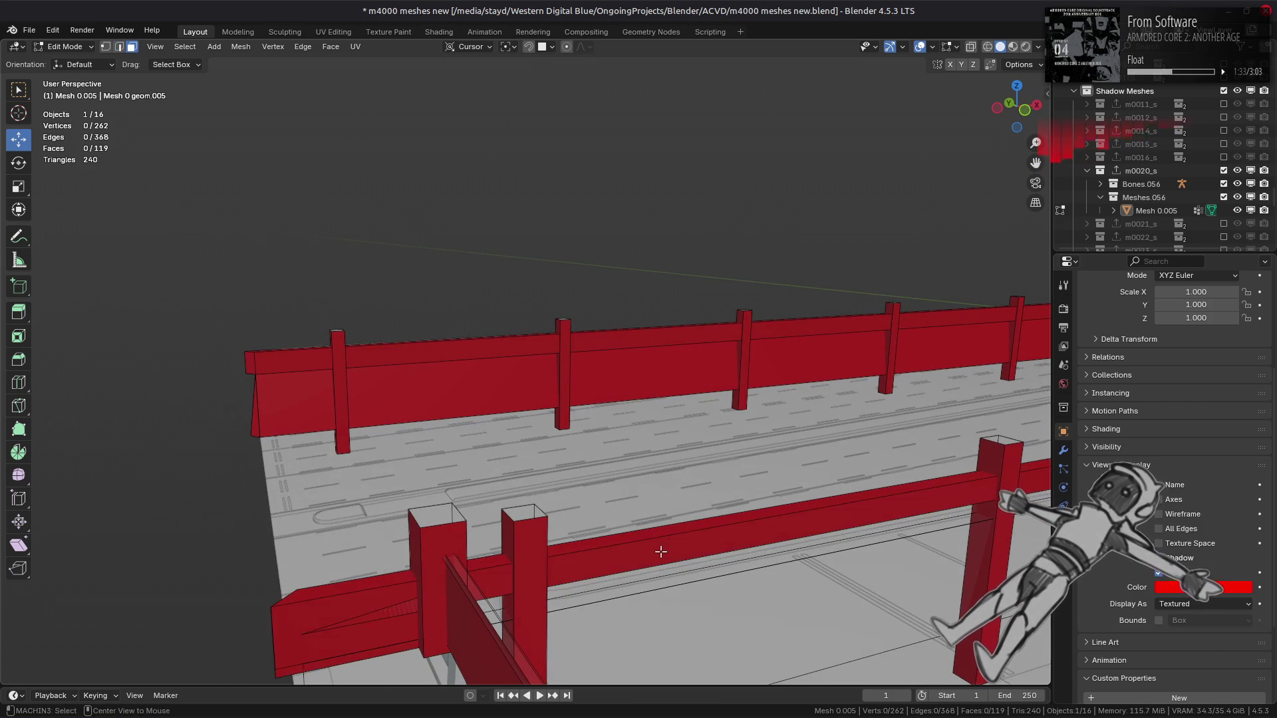
pyautogui.press('1')
pyautogui.click(301, 635)
pyautogui.press('g')
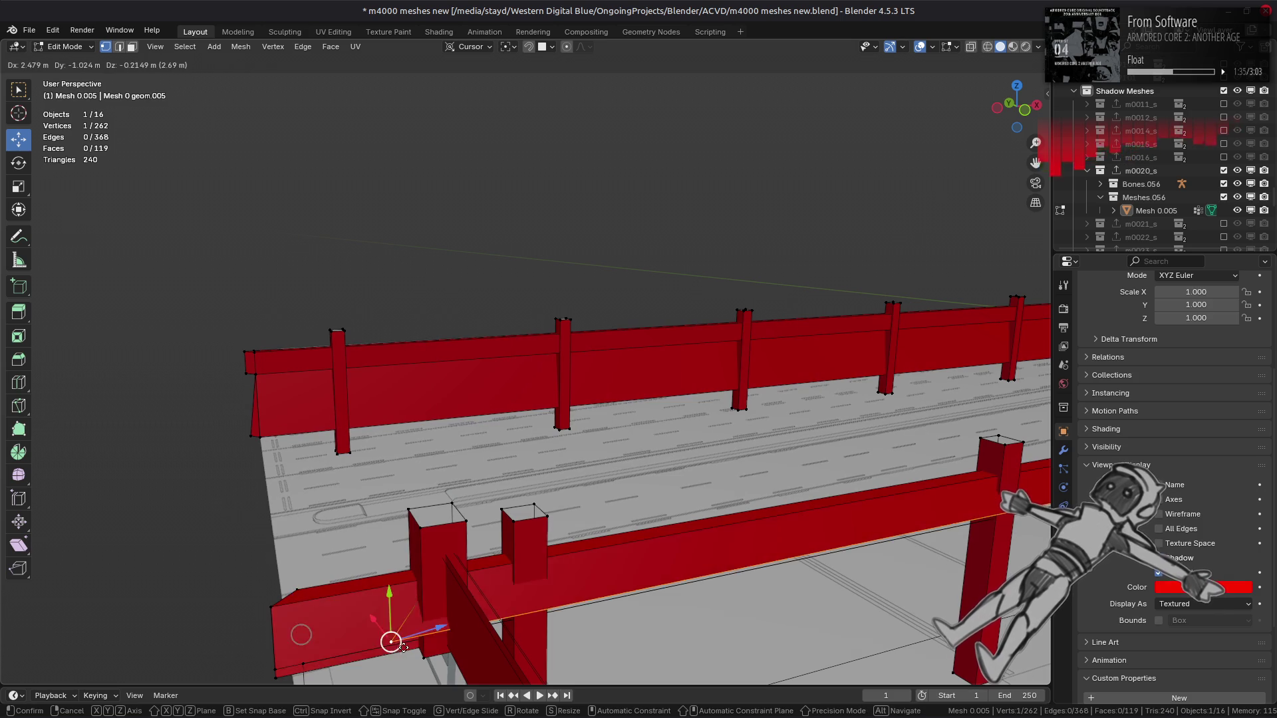
pyautogui.click(589, 597)
pyautogui.moveTo(588, 597)
pyautogui.mouseDown(button='middle')
pyautogui.moveTo(461, 526)
pyautogui.moveTo(675, 488)
pyautogui.moveTo(321, 525)
pyautogui.mouseUp(button='middle')
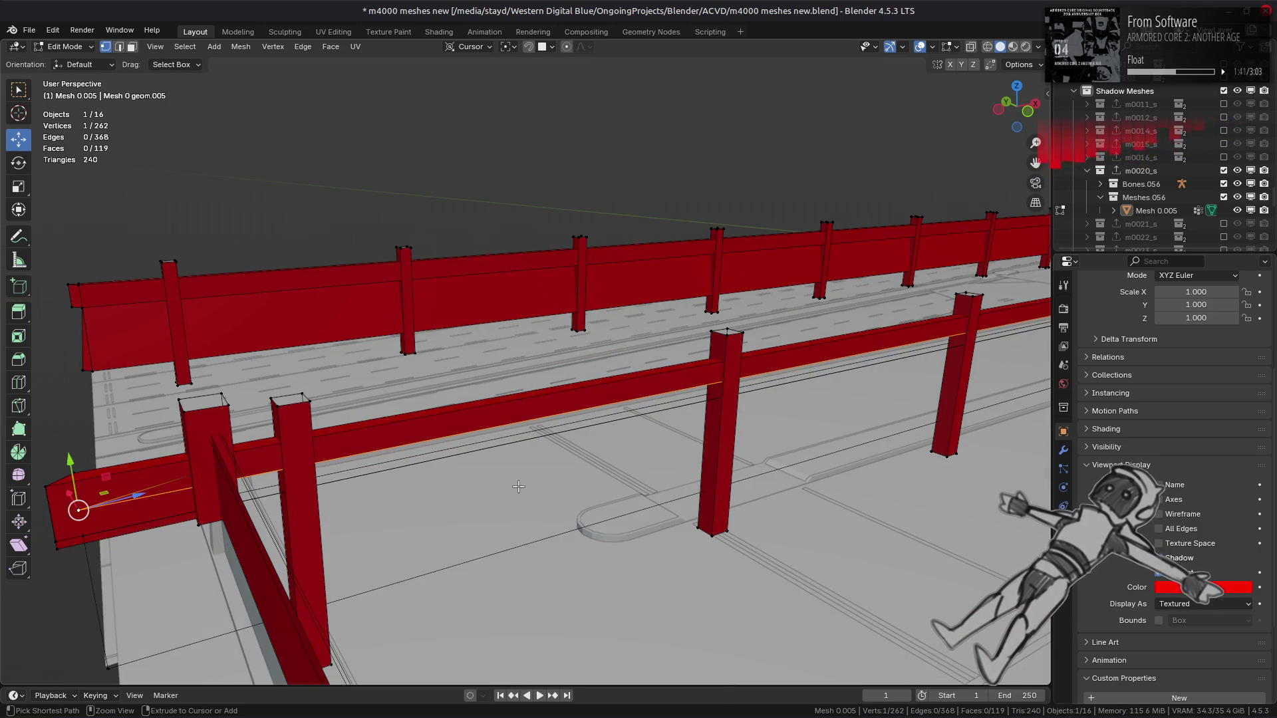
# Isolate the linked lower rail piece, hiding everything else, and frame its end
pyautogui.hotkey('ctrl', 'l')
pyautogui.hotkey('shift', 'h')
pyautogui.moveTo(500, 466)
pyautogui.mouseDown(button='middle')
pyautogui.moveTo(495, 451)
pyautogui.moveTo(578, 435)
pyautogui.moveTo(852, 421)
pyautogui.mouseUp(button='middle')
pyautogui.click(532, 443)
pyautogui.press('KP_Decimal')
pyautogui.moveTo(765, 412)
pyautogui.mouseDown(button='middle')
pyautogui.moveTo(539, 383)
pyautogui.moveTo(526, 363)
pyautogui.moveTo(601, 365)
pyautogui.moveTo(601, 353)
pyautogui.moveTo(512, 347)
pyautogui.moveTo(481, 375)
pyautogui.mouseUp(button='middle')
# Try moving the rail-end corner vertex along Y, then undo it
pyautogui.press('2')
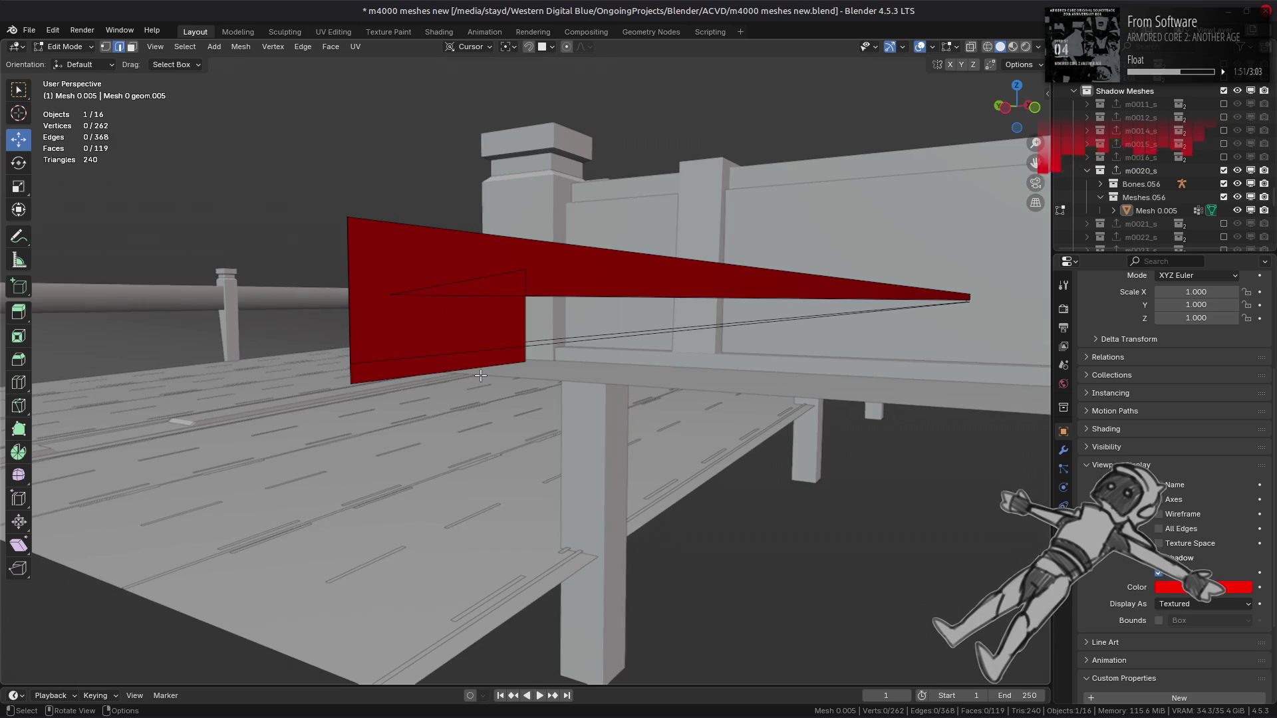
pyautogui.click(521, 272)
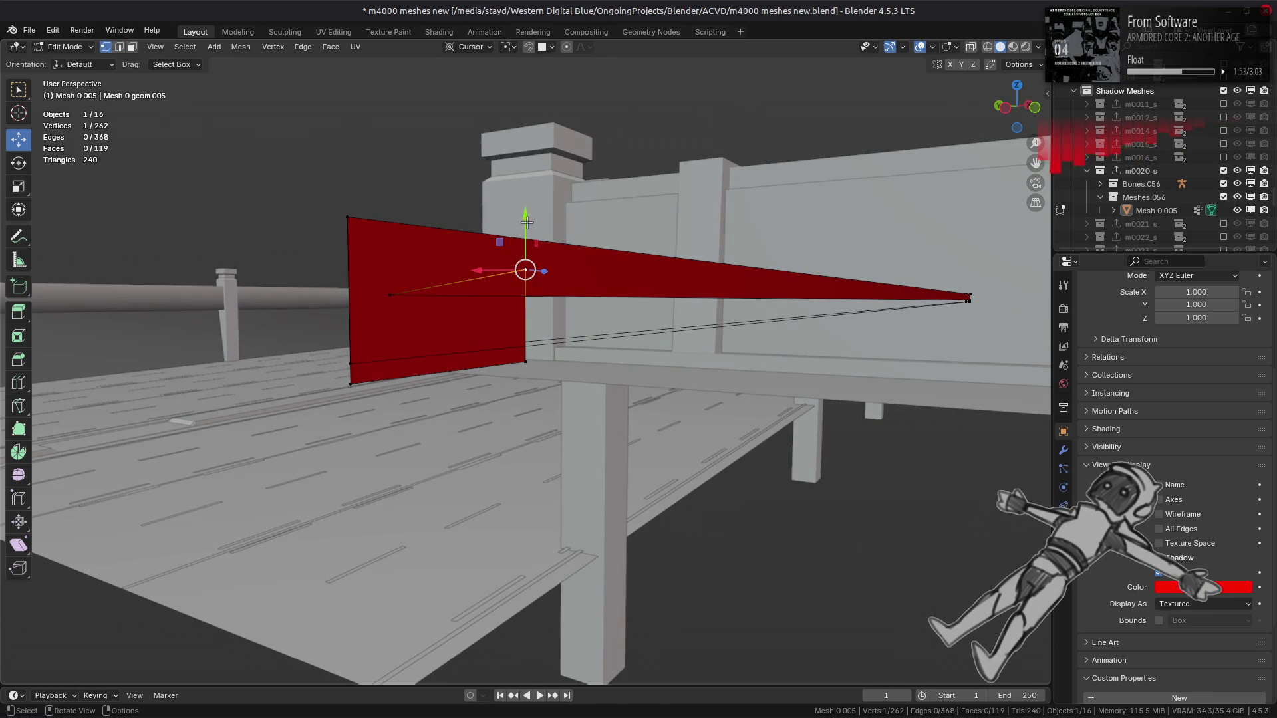
pyautogui.press('g')
pyautogui.press('y')
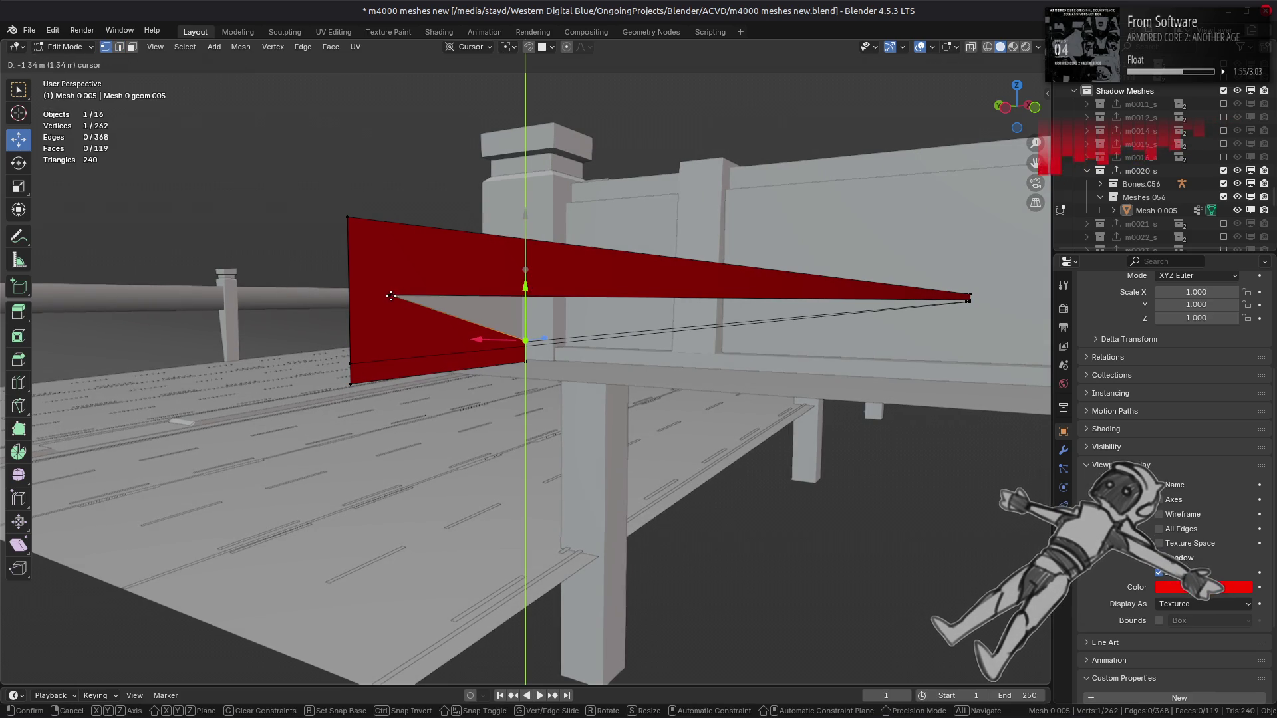
pyautogui.click(438, 295)
pyautogui.hotkey('ctrl', 'z')
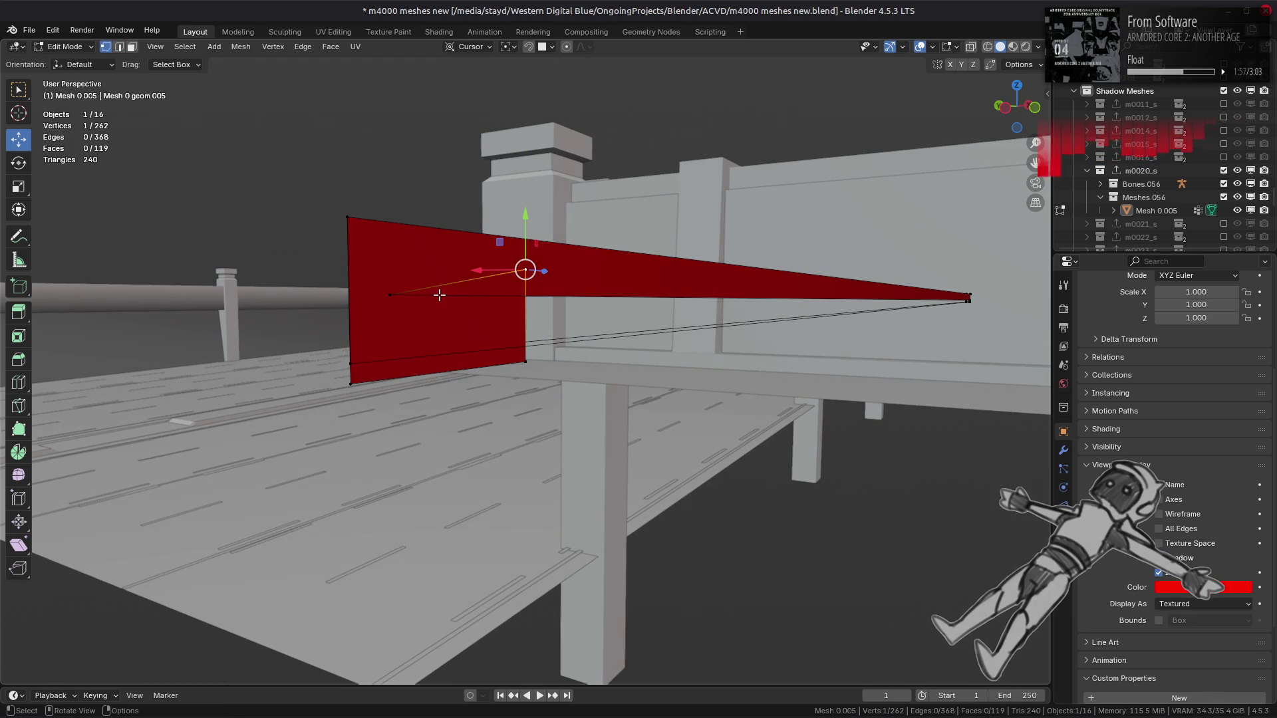
# With vertex snapping on, snap the vertex onto the neighbouring corner and merge by distance
pyautogui.click(544, 48)
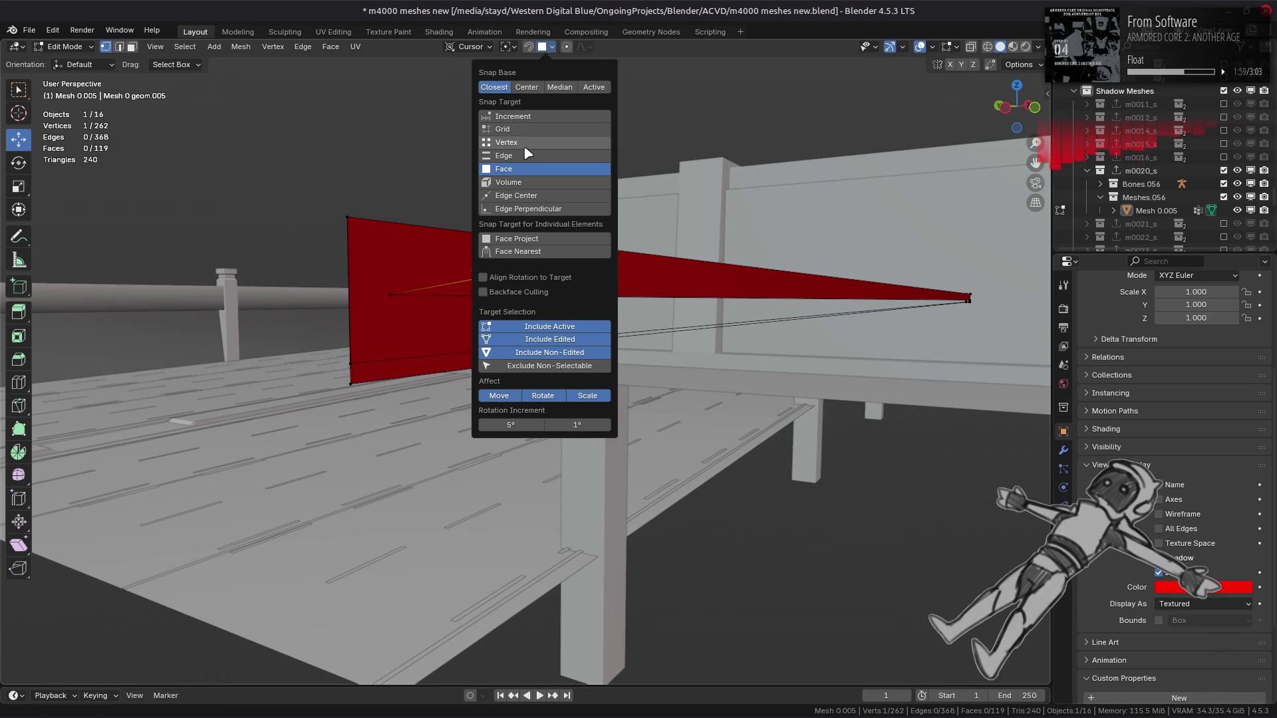
pyautogui.moveTo(524, 232)
pyautogui.mouseDown()
pyautogui.moveTo(525, 257)
pyautogui.moveTo(451, 294)
pyautogui.mouseUp()
pyautogui.moveTo(450, 294); pyautogui.dragTo(638, 326, button='middle')
pyautogui.press('g')
pyautogui.press('g')
pyautogui.click(700, 334)
pyautogui.press('a')
pyautogui.rightClick(570, 337)
pyautogui.moveTo(585, 331)
pyautogui.click(646, 399)
# Select the corner vertex and raise the bottom edge vertically
pyautogui.moveTo(646, 399)
pyautogui.mouseDown(button='middle')
pyautogui.moveTo(531, 395)
pyautogui.moveTo(524, 303)
pyautogui.moveTo(869, 322)
pyautogui.moveTo(750, 333)
pyautogui.moveTo(584, 315)
pyautogui.moveTo(508, 327)
pyautogui.moveTo(453, 364)
pyautogui.mouseUp(button='middle')
pyautogui.click(524, 297)
pyautogui.moveTo(437, 336); pyautogui.dragTo(434, 283)
pyautogui.hotkey('ctrl', 'z')
pyautogui.moveTo(433, 282); pyautogui.dragTo(475, 327, button='middle')
pyautogui.moveTo(475, 327)
pyautogui.mouseDown()
pyautogui.moveTo(399, 380)
pyautogui.moveTo(471, 361)
pyautogui.mouseUp()
pyautogui.moveTo(470, 362); pyautogui.dragTo(414, 359, button='middle')
# Slide a barrier-face vertex fully along its edge and merge the linked mesh by distance
pyautogui.press('1')
pyautogui.click(519, 350)
pyautogui.press('g')
pyautogui.press('g')
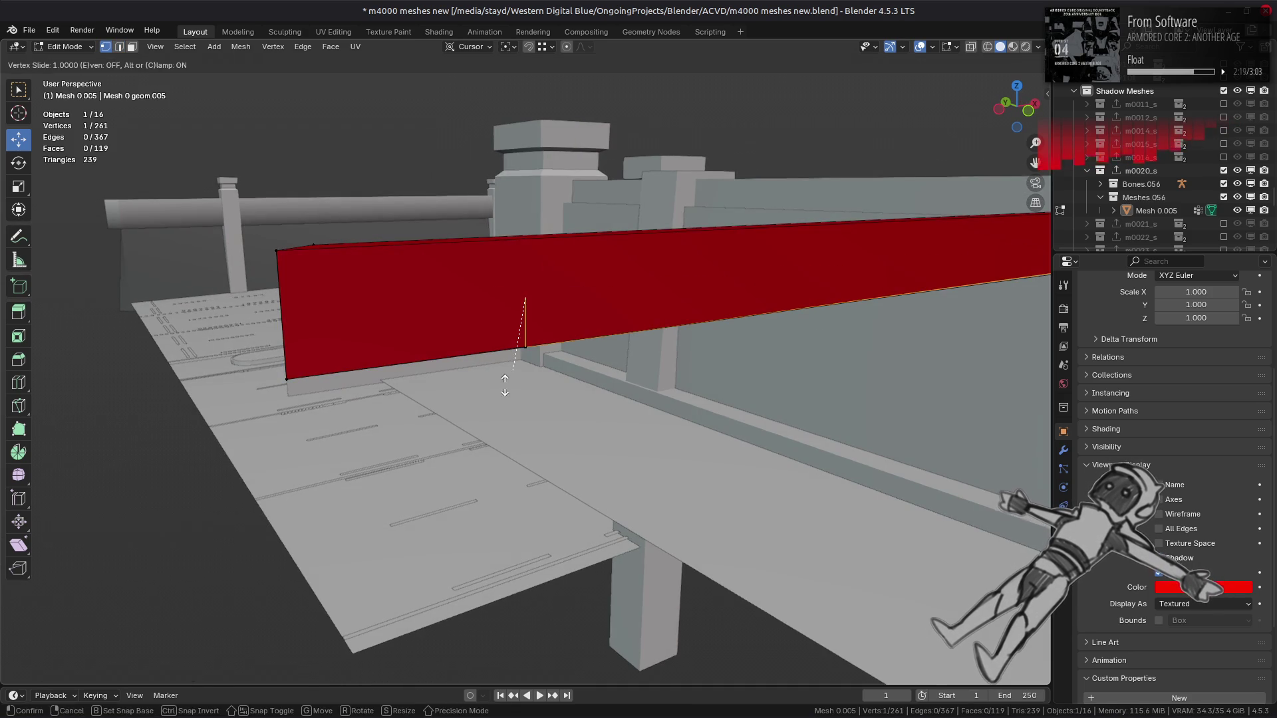
pyautogui.click(507, 379)
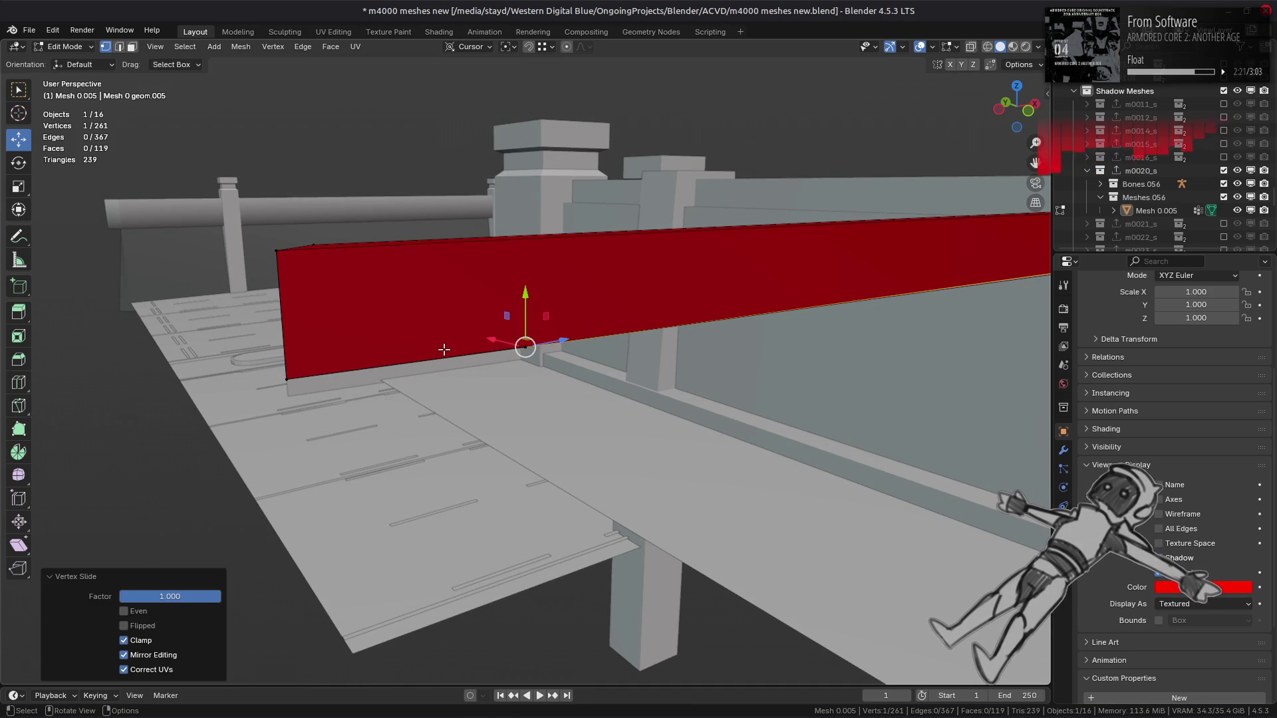
pyautogui.hotkey('ctrl', 'l')
pyautogui.rightClick(370, 392)
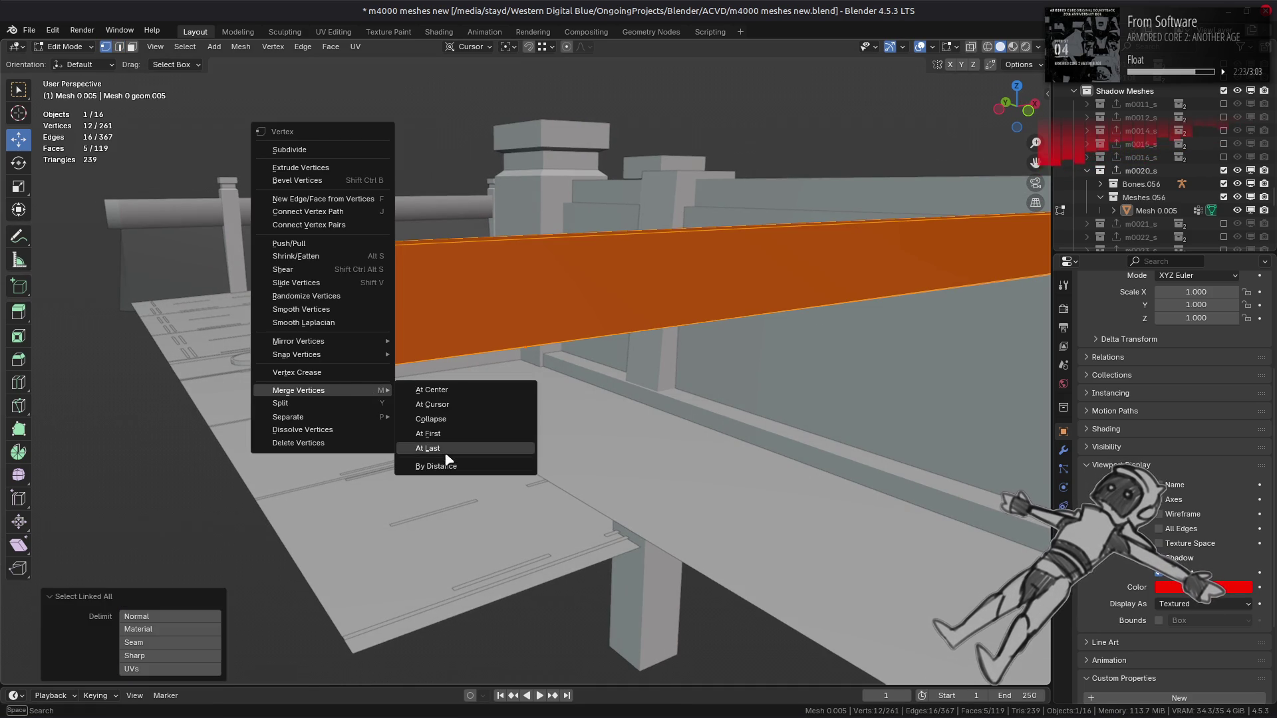
pyautogui.click(452, 460)
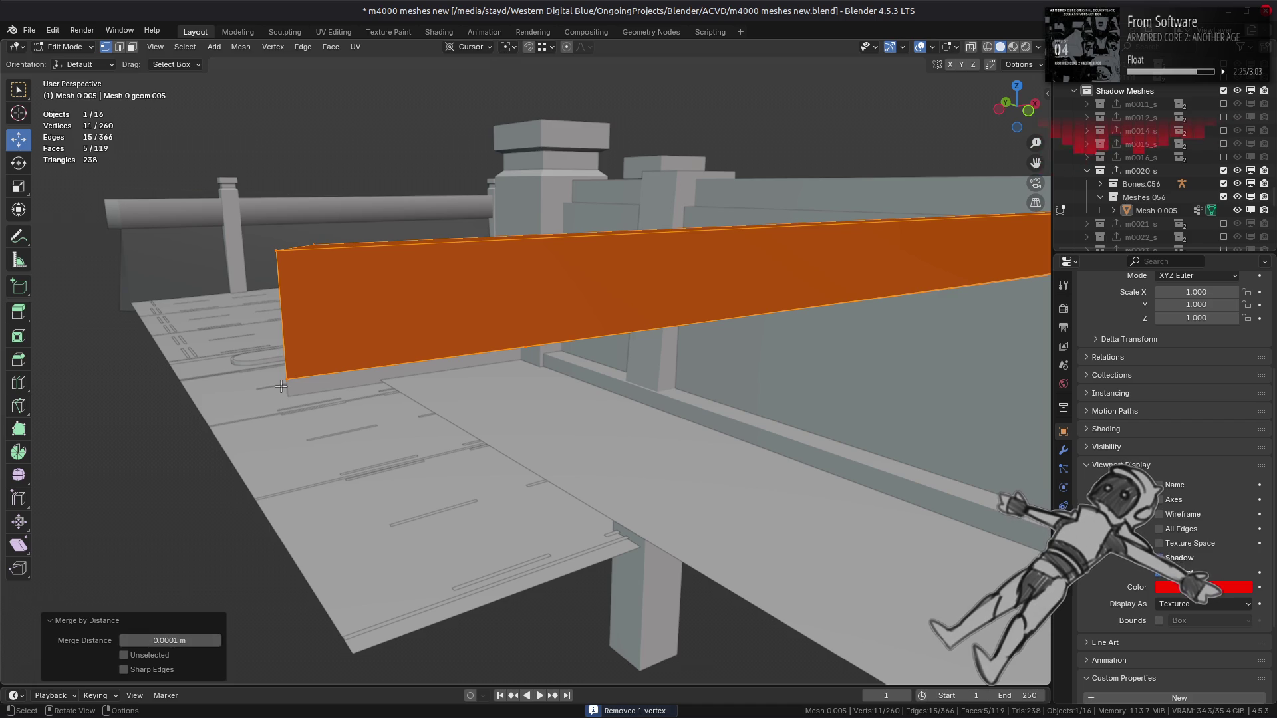
# Move a barrier corner vertex into place at the barrier end
pyautogui.click(286, 374)
pyautogui.moveTo(284, 370); pyautogui.dragTo(407, 390, button='middle')
pyautogui.moveTo(430, 408); pyautogui.dragTo(376, 357)
pyautogui.moveTo(376, 358)
pyautogui.mouseDown(button='middle')
pyautogui.moveTo(451, 366)
pyautogui.moveTo(430, 385)
pyautogui.mouseUp(button='middle')
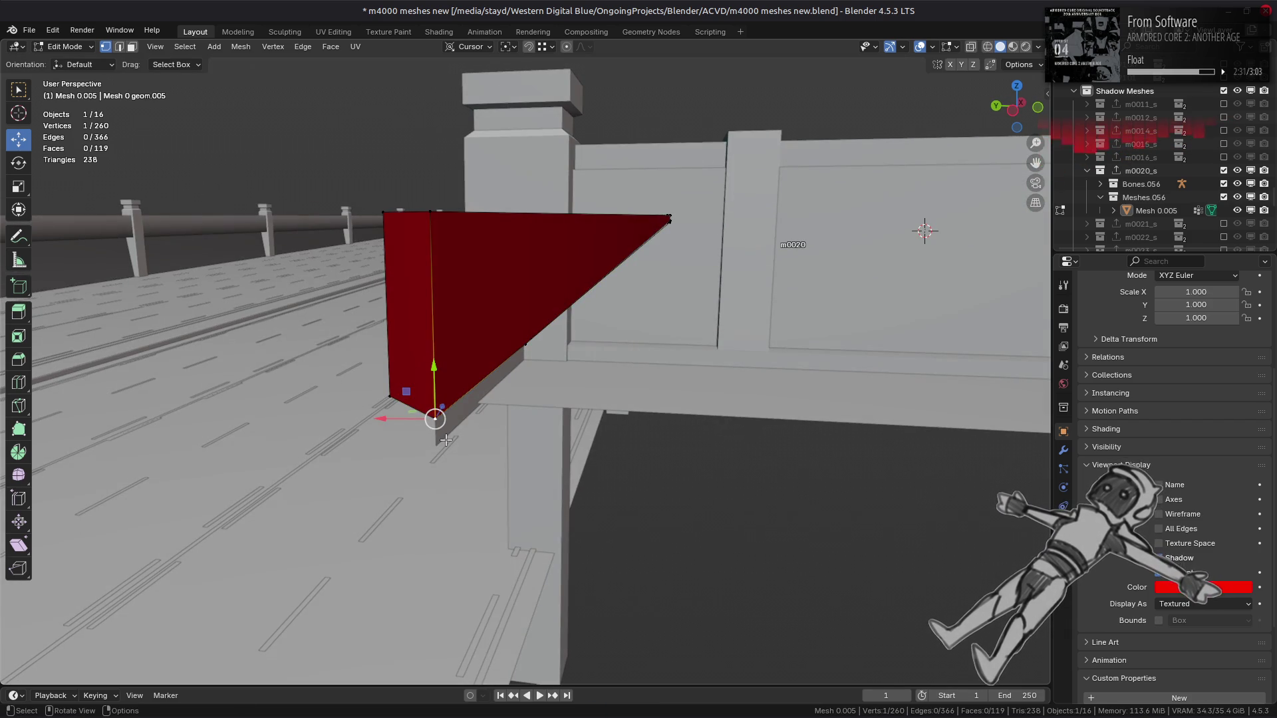
# Merge the linked rail part's duplicate vertices by distance instead of merging at last
pyautogui.keyDown('shift'); pyautogui.click(485, 442); pyautogui.keyUp('shift')
pyautogui.rightClick(508, 451)
pyautogui.moveTo(507, 452)
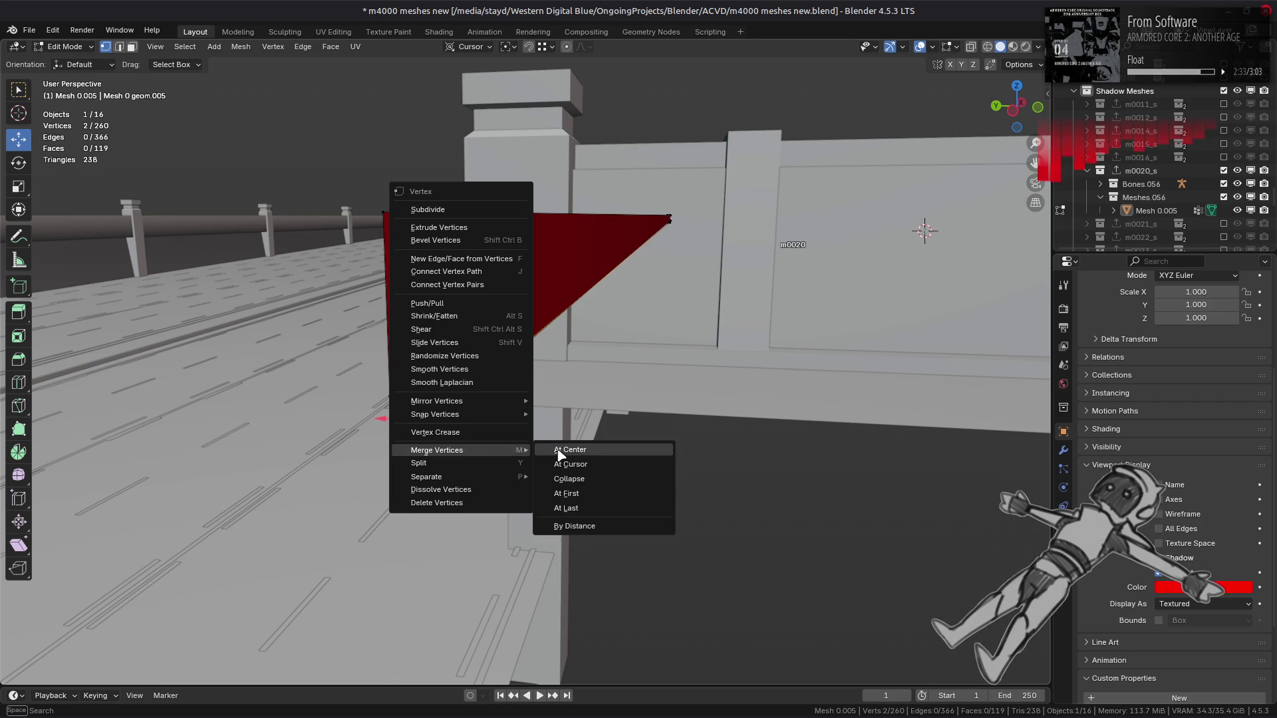
pyautogui.click(575, 508)
pyautogui.hotkey('ctrl', 'z')
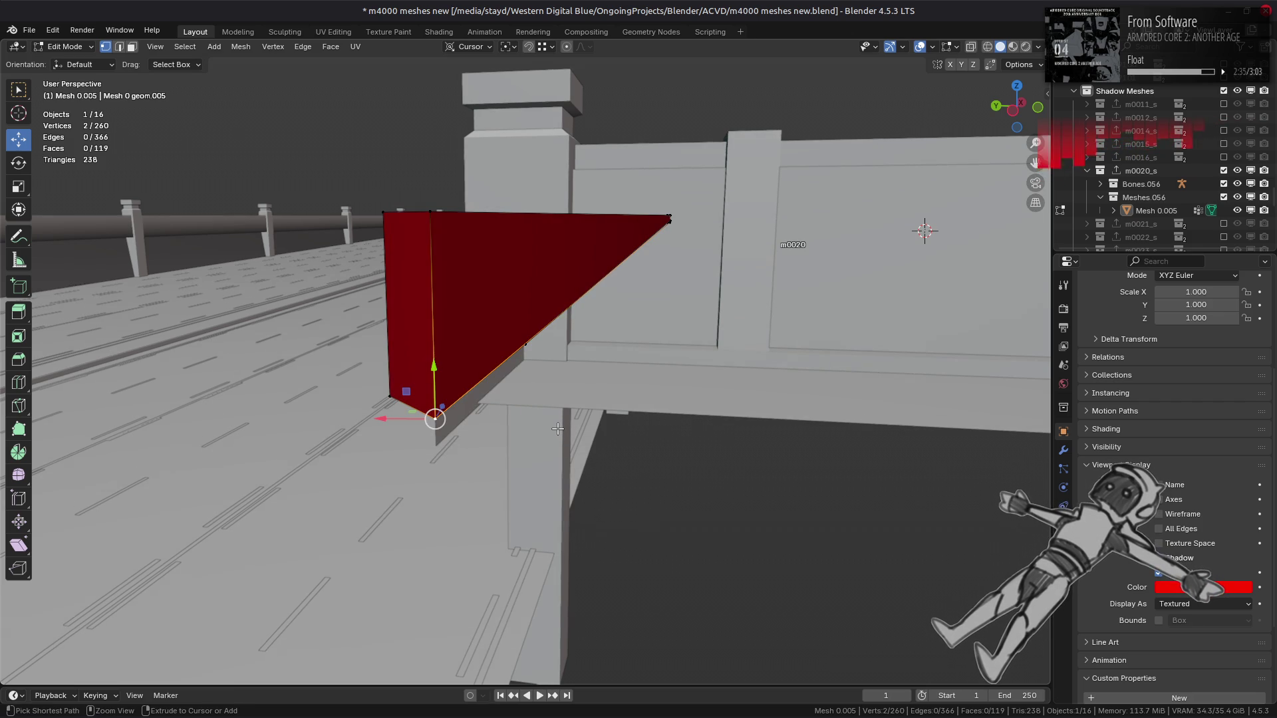
pyautogui.moveTo(524, 412); pyautogui.dragTo(506, 399, button='middle')
pyautogui.press('l')
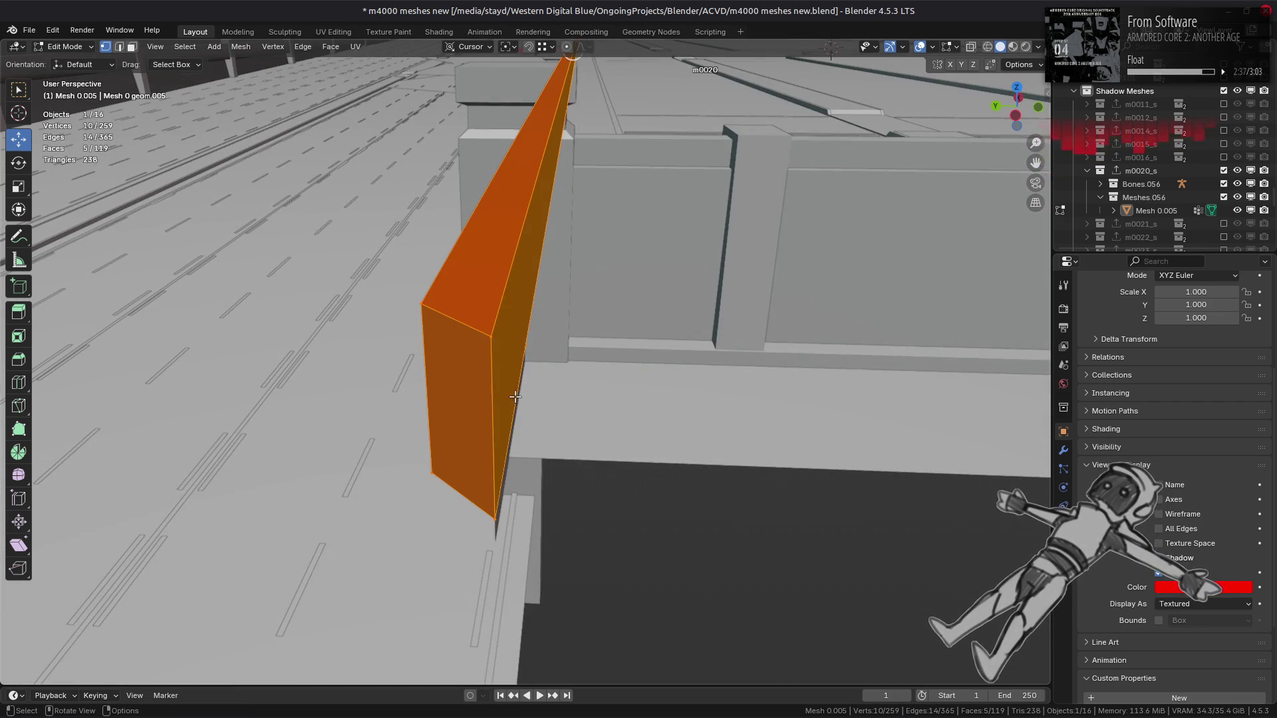
pyautogui.rightClick(479, 396)
pyautogui.moveTo(479, 396)
pyautogui.click(591, 441)
pyautogui.hotkey('alt', 'a')
pyautogui.moveTo(505, 399)
pyautogui.mouseDown(button='middle')
pyautogui.moveTo(462, 321)
pyautogui.moveTo(678, 399)
pyautogui.moveTo(740, 392)
pyautogui.moveTo(734, 375)
pyautogui.moveTo(628, 374)
pyautogui.moveTo(741, 348)
pyautogui.moveTo(502, 490)
pyautogui.moveTo(362, 351)
pyautogui.moveTo(625, 373)
pyautogui.moveTo(561, 390)
pyautogui.moveTo(640, 426)
pyautogui.mouseUp(button='middle')
# Reveal the hidden geometry and delete one rail face
pyautogui.hotkey('alt', 'h')
pyautogui.hotkey('alt', 'a')
pyautogui.press('3')
pyautogui.click(366, 351)
pyautogui.hotkey('ctrl', 'f')
pyautogui.click(585, 643)
# Select both edge loops and fill a new face between them
pyautogui.press('2')
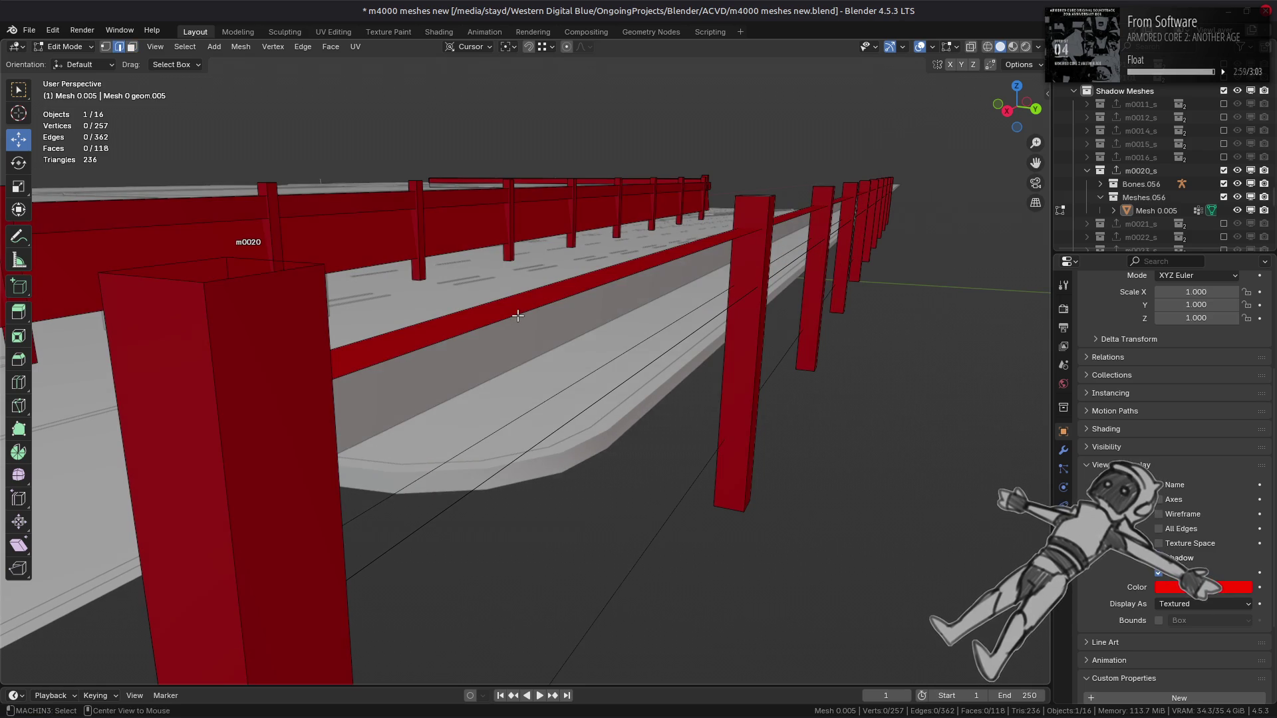
pyautogui.keyDown('alt'); pyautogui.keyDown('shift'); pyautogui.click(608, 401); pyautogui.keyUp('shift'); pyautogui.keyUp('alt')
pyautogui.moveTo(608, 401)
pyautogui.mouseDown(button='middle')
pyautogui.moveTo(508, 353)
pyautogui.moveTo(693, 440)
pyautogui.mouseUp(button='middle')
pyautogui.press('f')
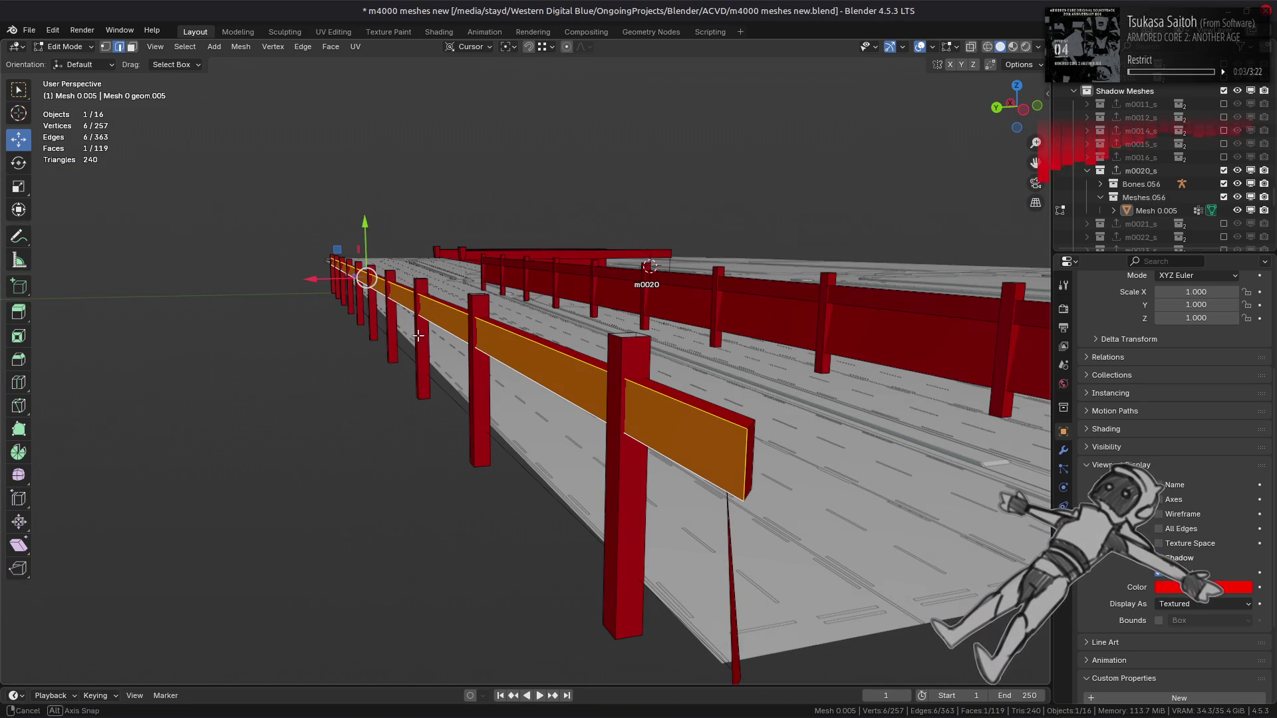
pyautogui.hotkey('alt', 'a')
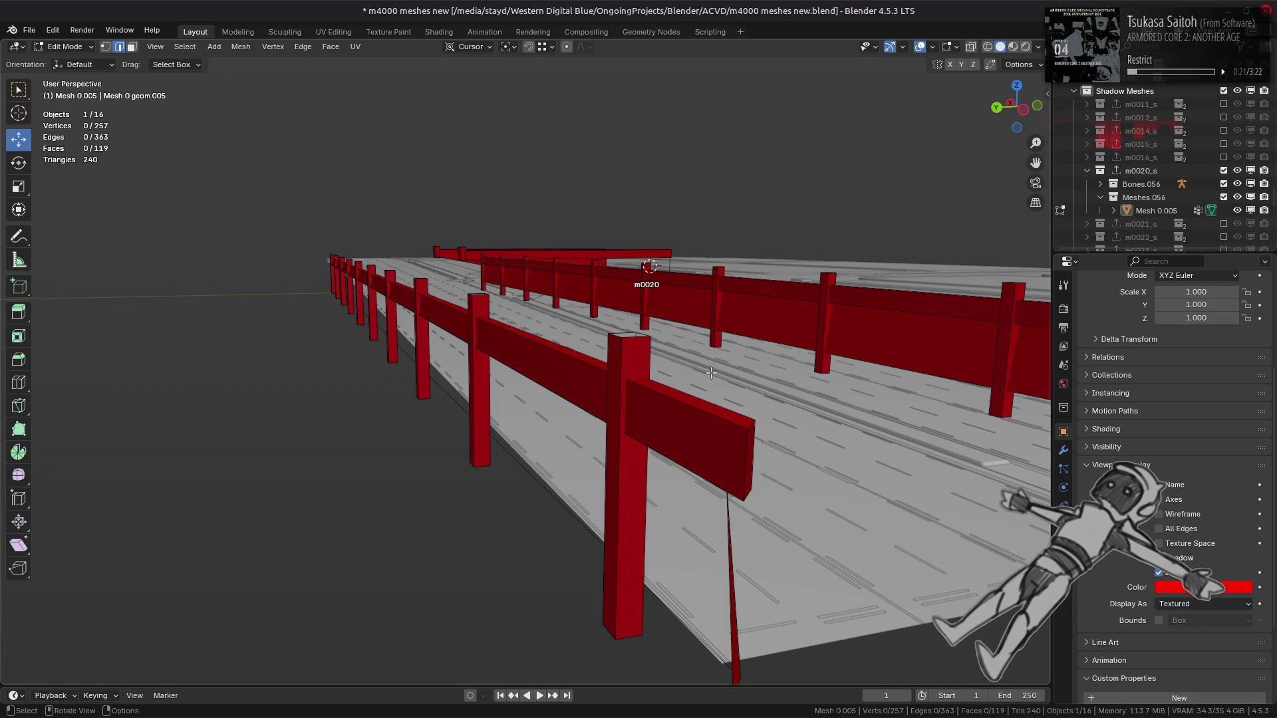
pyautogui.moveTo(711, 373)
pyautogui.mouseDown(button='middle')
pyautogui.moveTo(689, 347)
pyautogui.moveTo(681, 384)
pyautogui.mouseUp(button='middle')
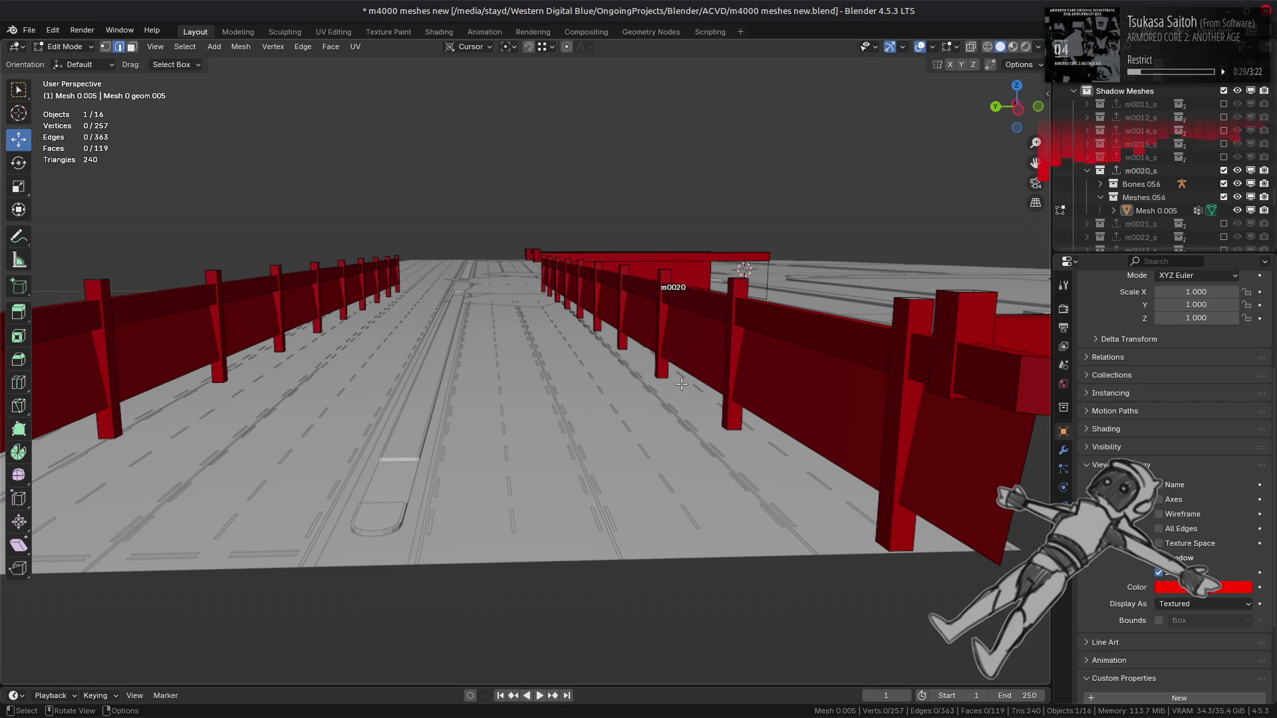
pyautogui.click(794, 416)
# Orbit and zoom in around a post and the m0020 rail face
pyautogui.moveTo(659, 367); pyautogui.dragTo(558, 368, button='middle')
pyautogui.scroll(5, 558, 367)
pyautogui.scroll(-4, 558, 367)
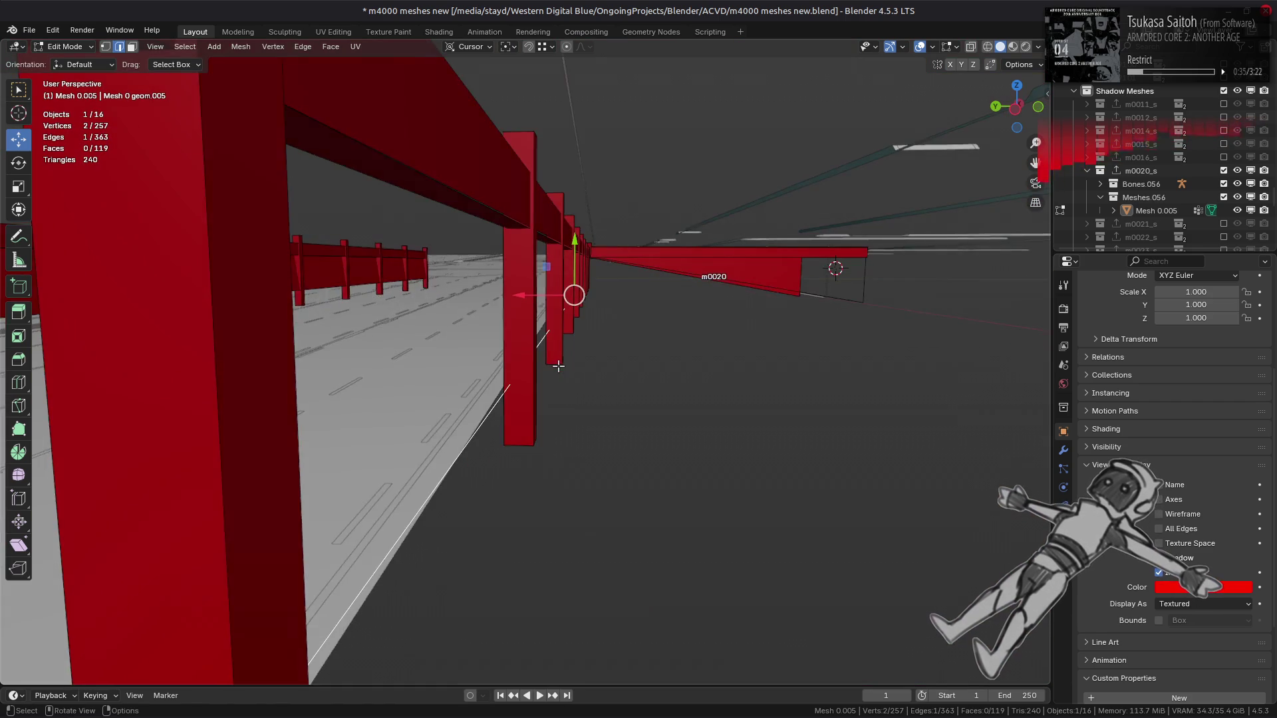
pyautogui.scroll(4, 558, 369)
pyautogui.scroll(-5, 559, 369)
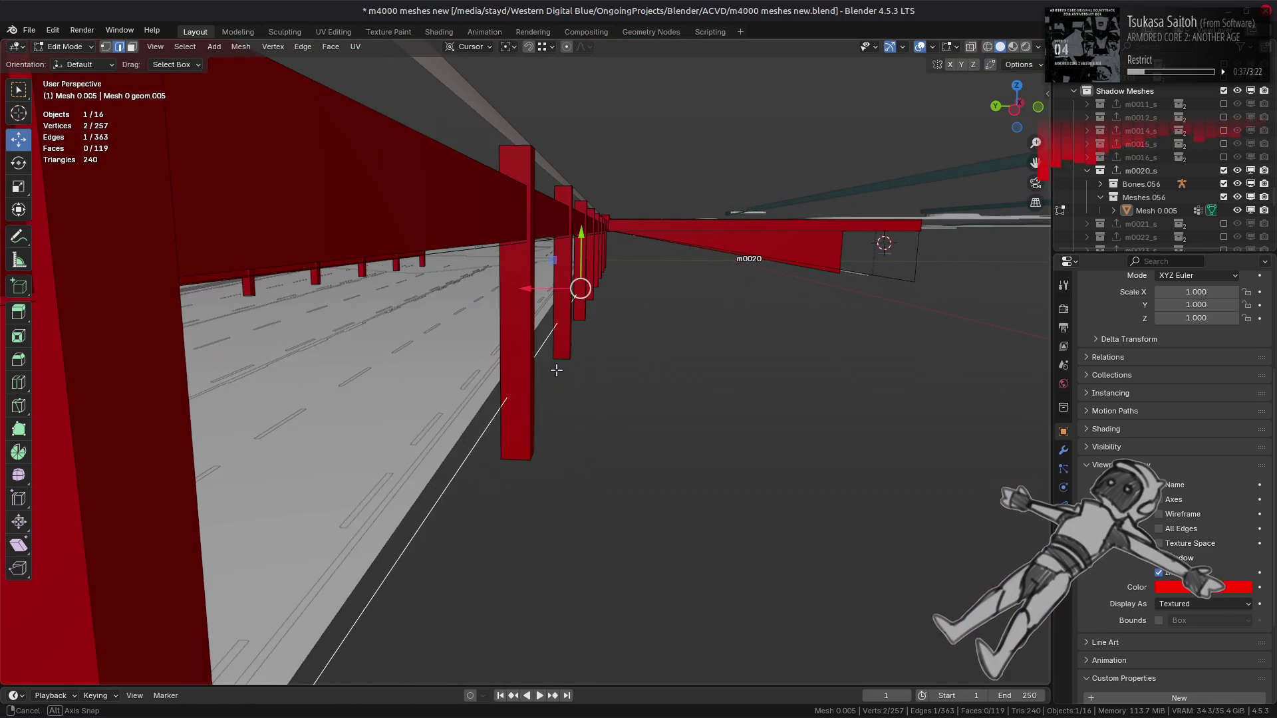
pyautogui.moveTo(560, 369)
pyautogui.mouseDown(button='middle')
pyautogui.moveTo(515, 265)
pyautogui.moveTo(661, 154)
pyautogui.mouseUp(button='middle')
pyautogui.scroll(4, 660, 154)
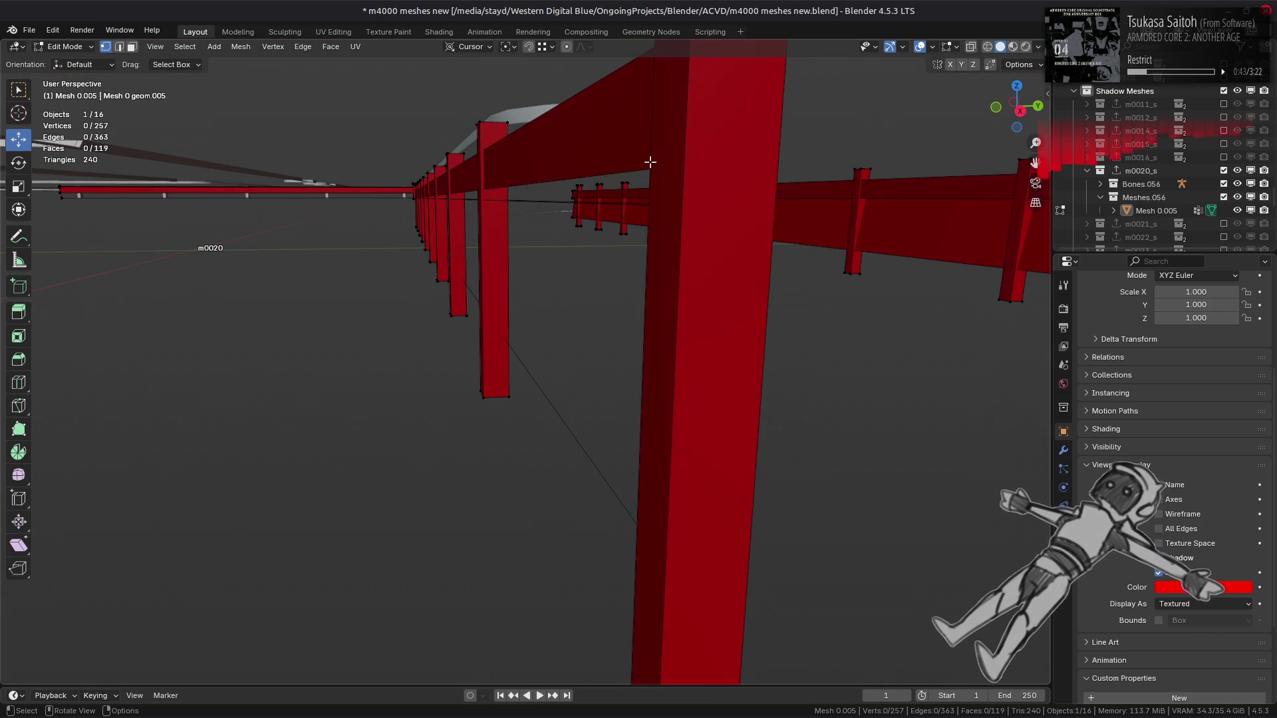
# Select post vertices and toggle X-ray on and off to inspect hidden geometry
pyautogui.click(655, 163)
pyautogui.hotkey('alt', 'z')
pyautogui.click(682, 164)
pyautogui.moveTo(682, 163); pyautogui.dragTo(915, 536, button='middle')
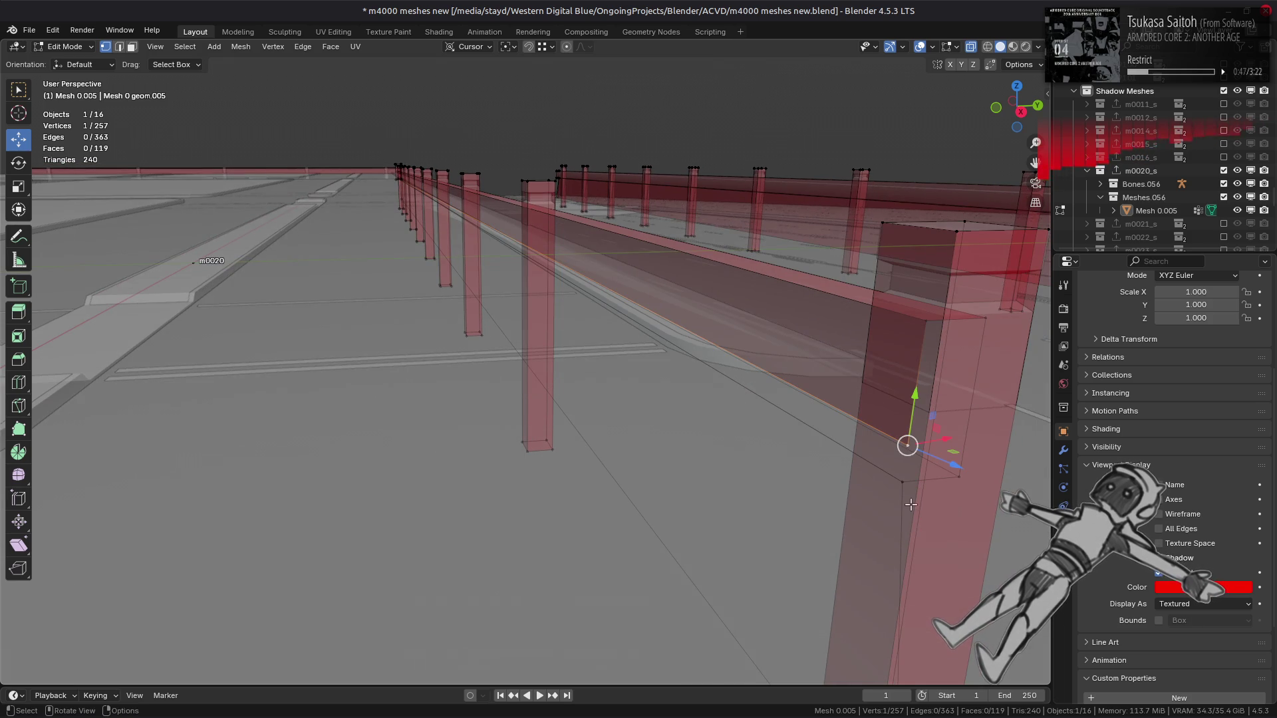
pyautogui.hotkey('alt', 'z')
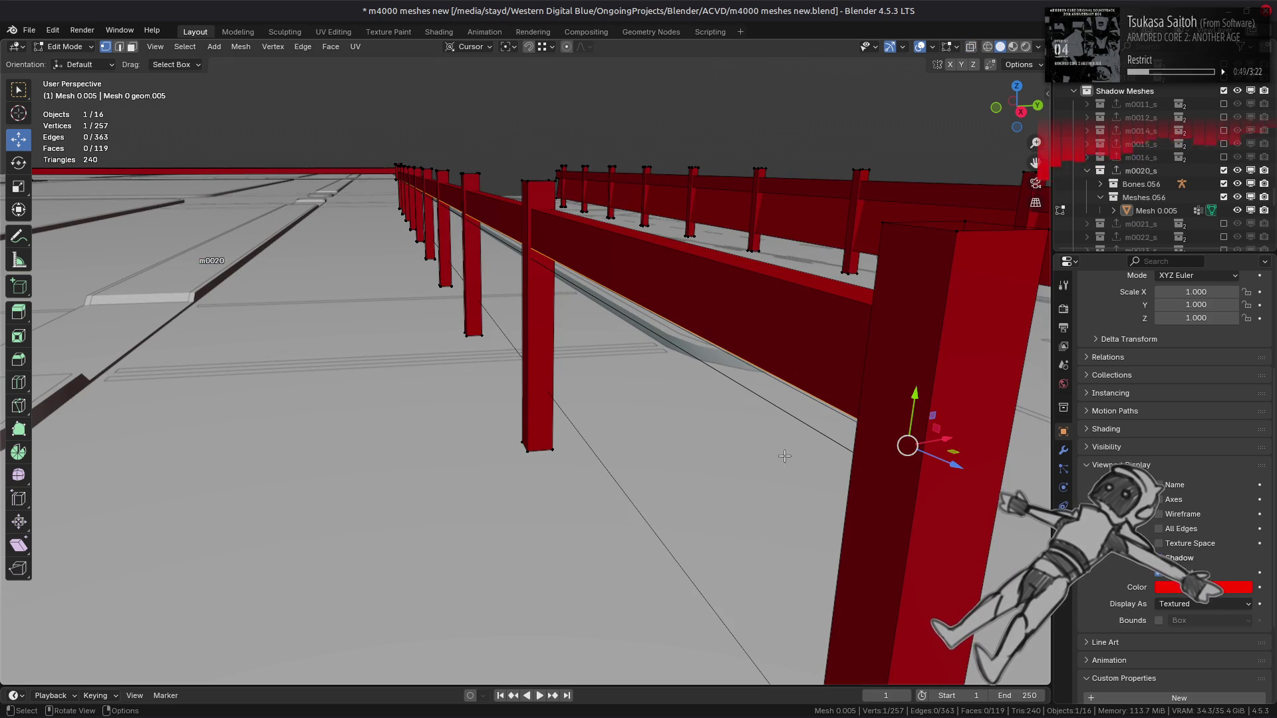
pyautogui.hotkey('alt', 'z')
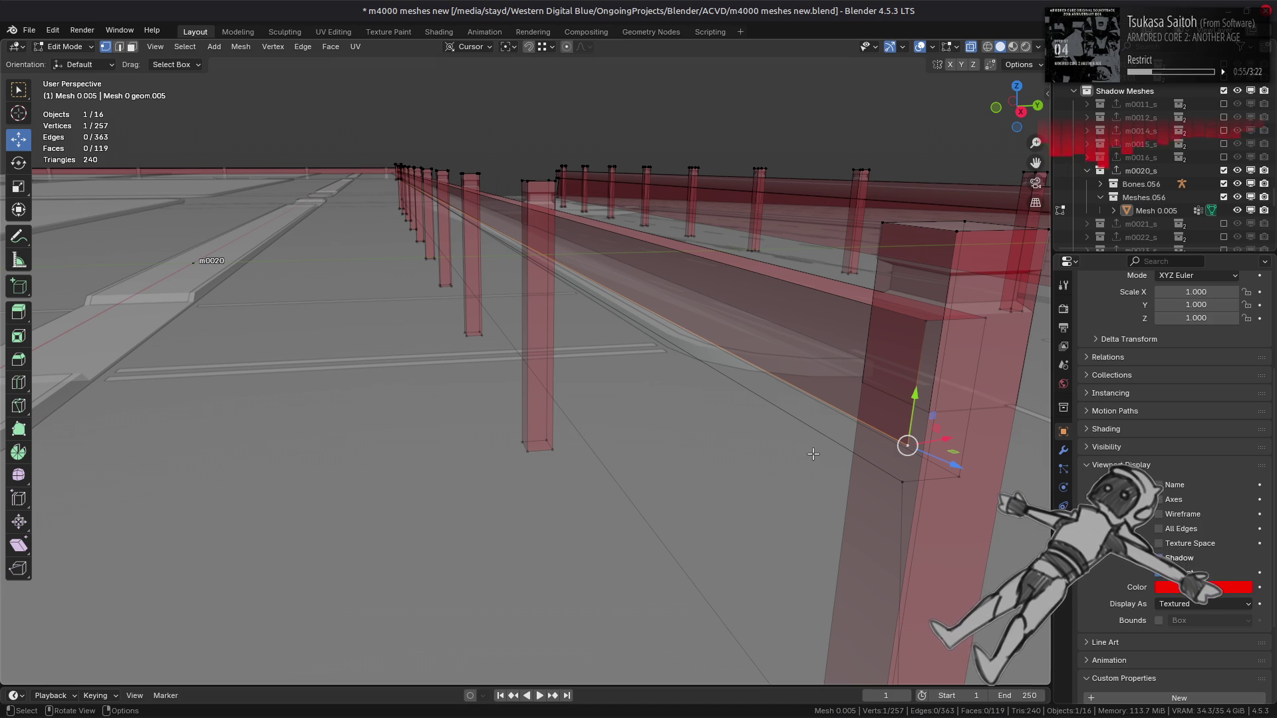
pyautogui.hotkey('alt', 'z')
# In X-ray, move the near fence's end vertices about 0.75 m along X
pyautogui.press('2')
pyautogui.click(552, 407)
pyautogui.moveTo(511, 399)
pyautogui.mouseDown(button='middle')
pyautogui.moveTo(617, 377)
pyautogui.moveTo(509, 293)
pyautogui.moveTo(504, 320)
pyautogui.moveTo(511, 299)
pyautogui.mouseUp(button='middle')
pyautogui.hotkey('alt', 'z')
pyautogui.hotkey('alt', 'z')
pyautogui.hotkey('alt', 'z')
pyautogui.press('1')
pyautogui.moveTo(522, 290); pyautogui.dragTo(428, 128)
pyautogui.moveTo(427, 129)
pyautogui.mouseDown(button='middle')
pyautogui.moveTo(450, 266)
pyautogui.moveTo(584, 308)
pyautogui.mouseUp(button='middle')
pyautogui.hotkey('alt', 'z')
# Move the end vertices -0.5 m along Y with G Y -0.5, undoing a trial edge slide
pyautogui.write('gy-0.5')
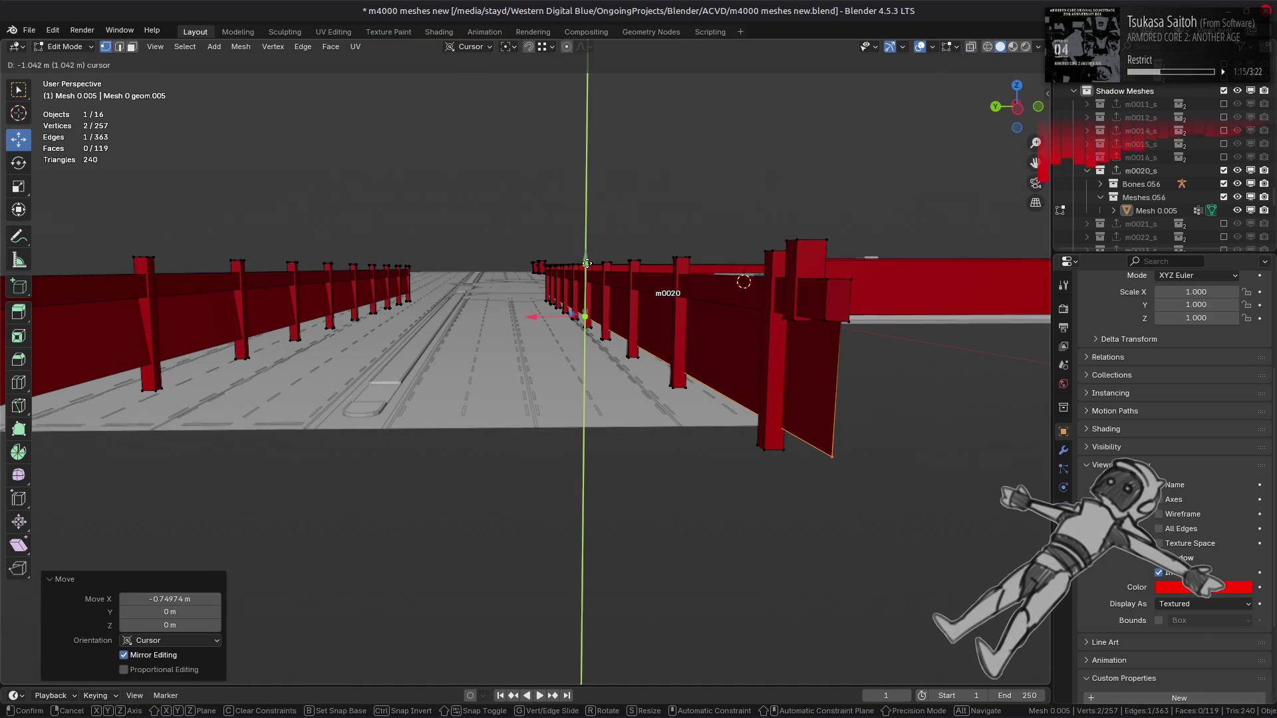
pyautogui.press('Return')
pyautogui.moveTo(574, 281)
pyautogui.mouseDown(button='middle')
pyautogui.moveTo(493, 353)
pyautogui.moveTo(414, 364)
pyautogui.moveTo(477, 364)
pyautogui.moveTo(478, 294)
pyautogui.mouseUp(button='middle')
pyautogui.scroll(3, 480, 293)
pyautogui.moveTo(480, 293); pyautogui.dragTo(378, 142)
pyautogui.hotkey('ctrl', 'z')
pyautogui.press('3')
pyautogui.moveTo(407, 488)
pyautogui.mouseDown(button='middle')
pyautogui.moveTo(427, 452)
pyautogui.moveTo(417, 463)
pyautogui.mouseUp(button='middle')
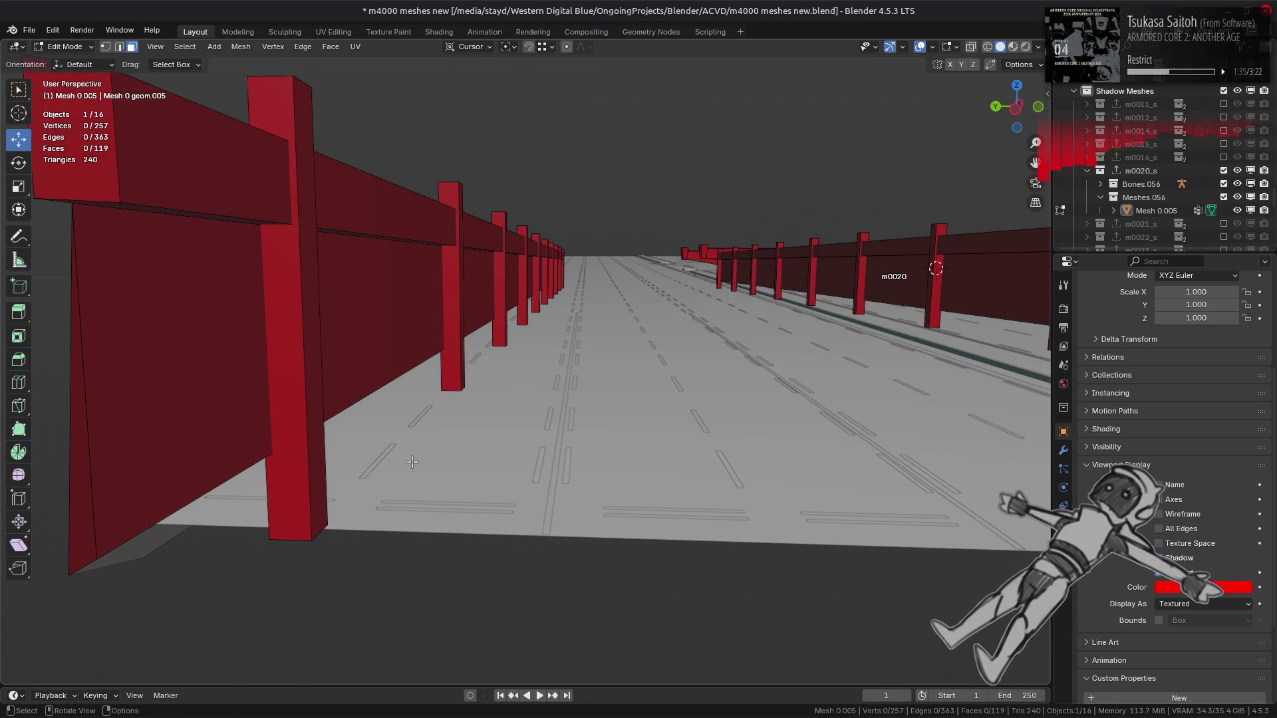
# Dissolve the extra vertical edge at the near fence's left end
pyautogui.press('2')
pyautogui.click(149, 526)
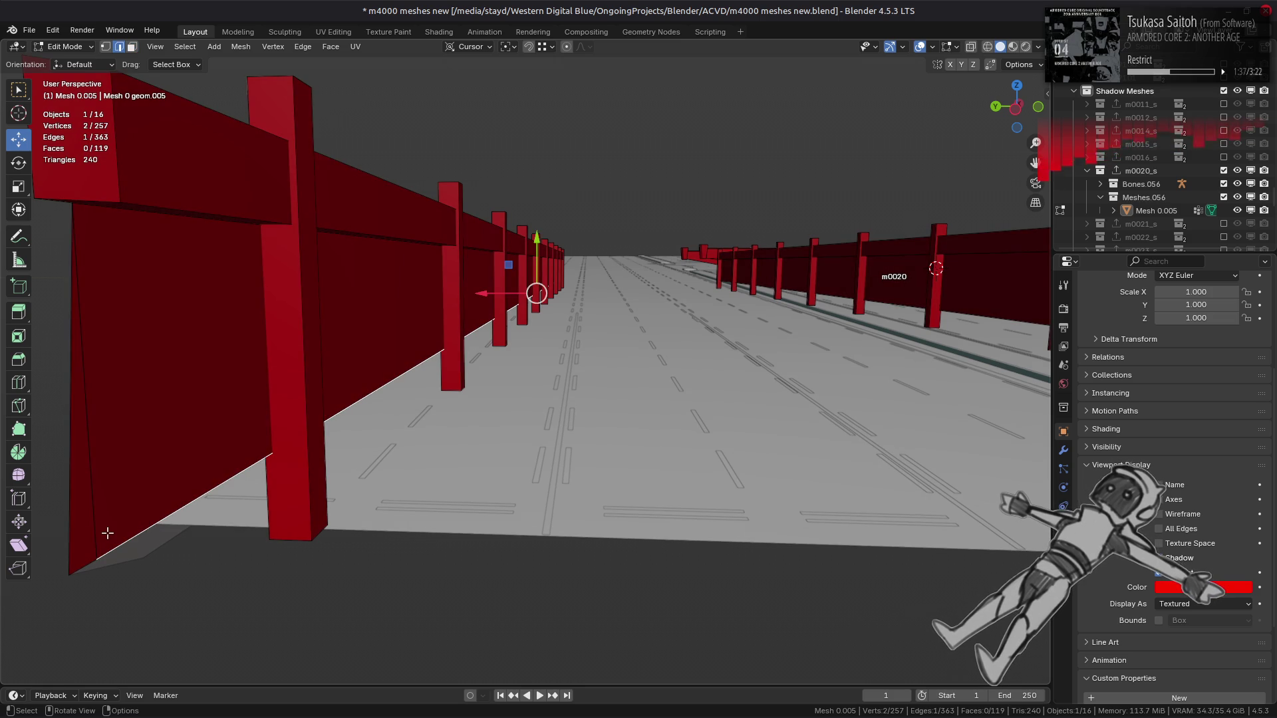
pyautogui.click(103, 532)
pyautogui.rightClick(184, 603)
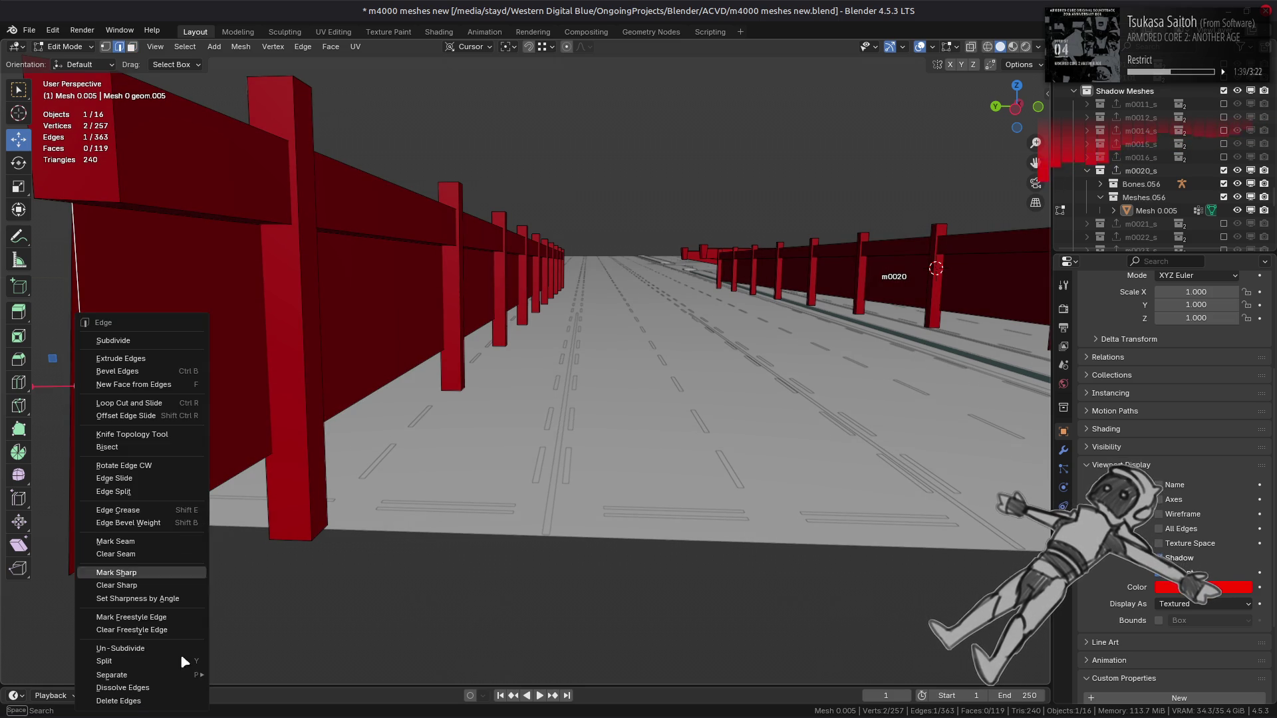
pyautogui.click(167, 691)
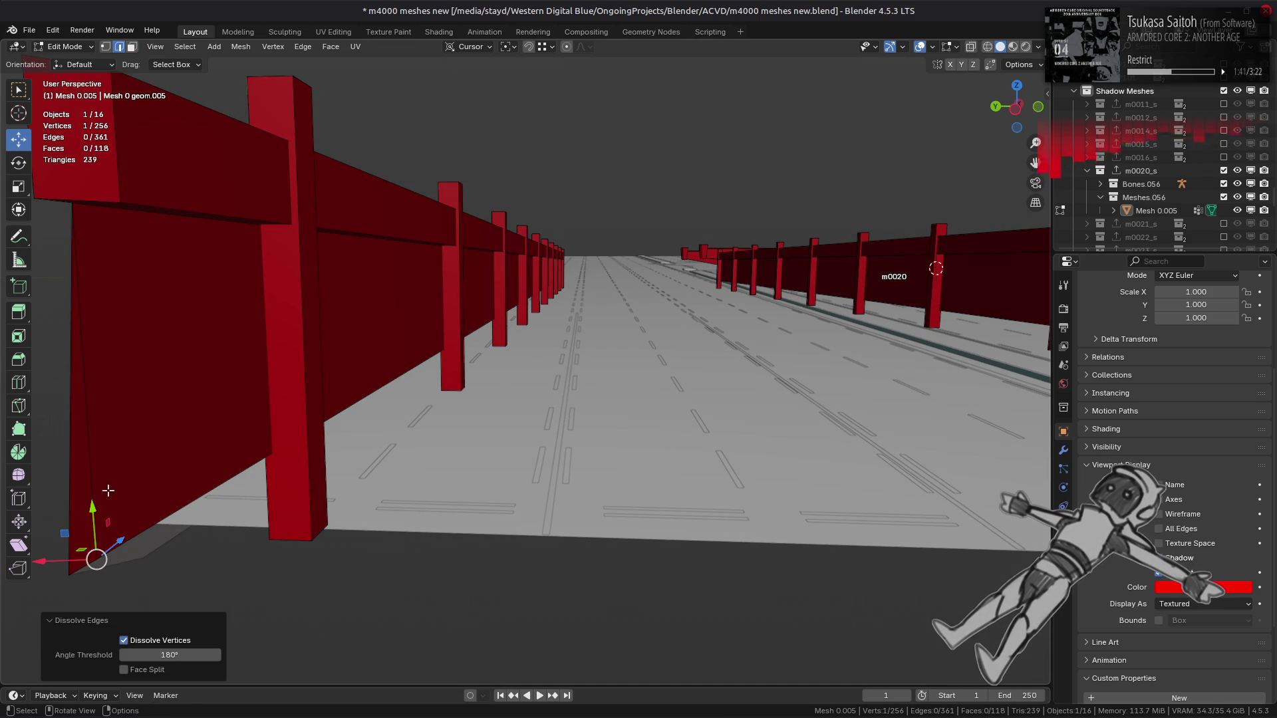
# Extrude a new point from the fence's left edge to form a thin triangle
pyautogui.click(109, 490)
pyautogui.hotkey('ctrl', 'z')
pyautogui.hotkey('ctrl', 'shift', 'z')
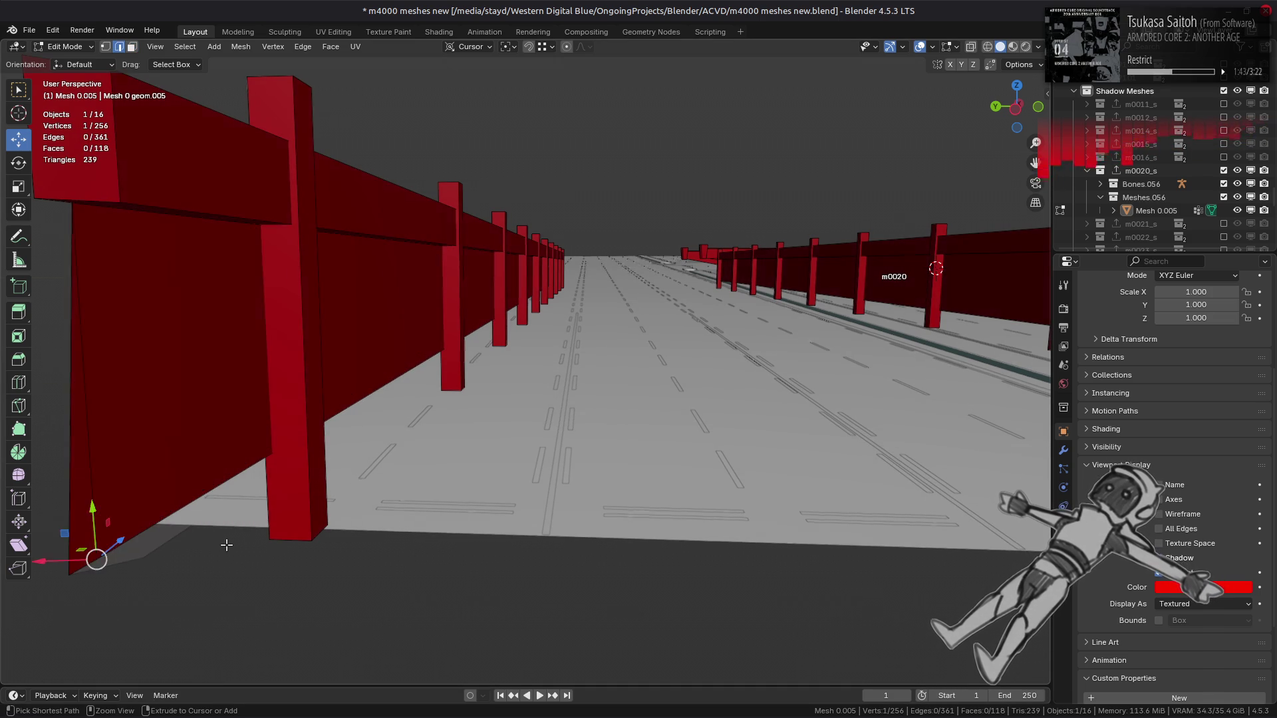
pyautogui.keyDown('ctrl'); pyautogui.rightClick(226, 545); pyautogui.keyUp('ctrl')
# Merge the fence faces' duplicate vertex by distance, leaving 256 vertices
pyautogui.press('3')
pyautogui.press('ctrl+KP_Add')
pyautogui.press('1')
pyautogui.rightClick(283, 495)
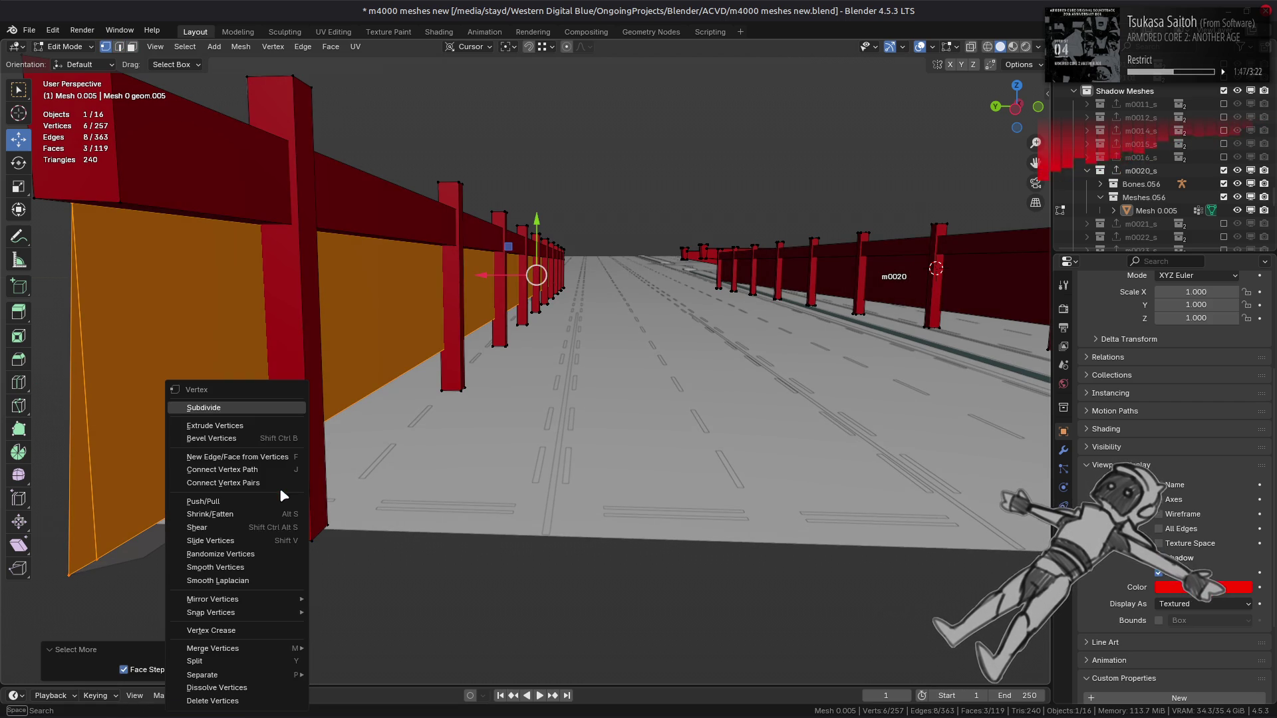
pyautogui.moveTo(296, 648)
pyautogui.click(339, 652)
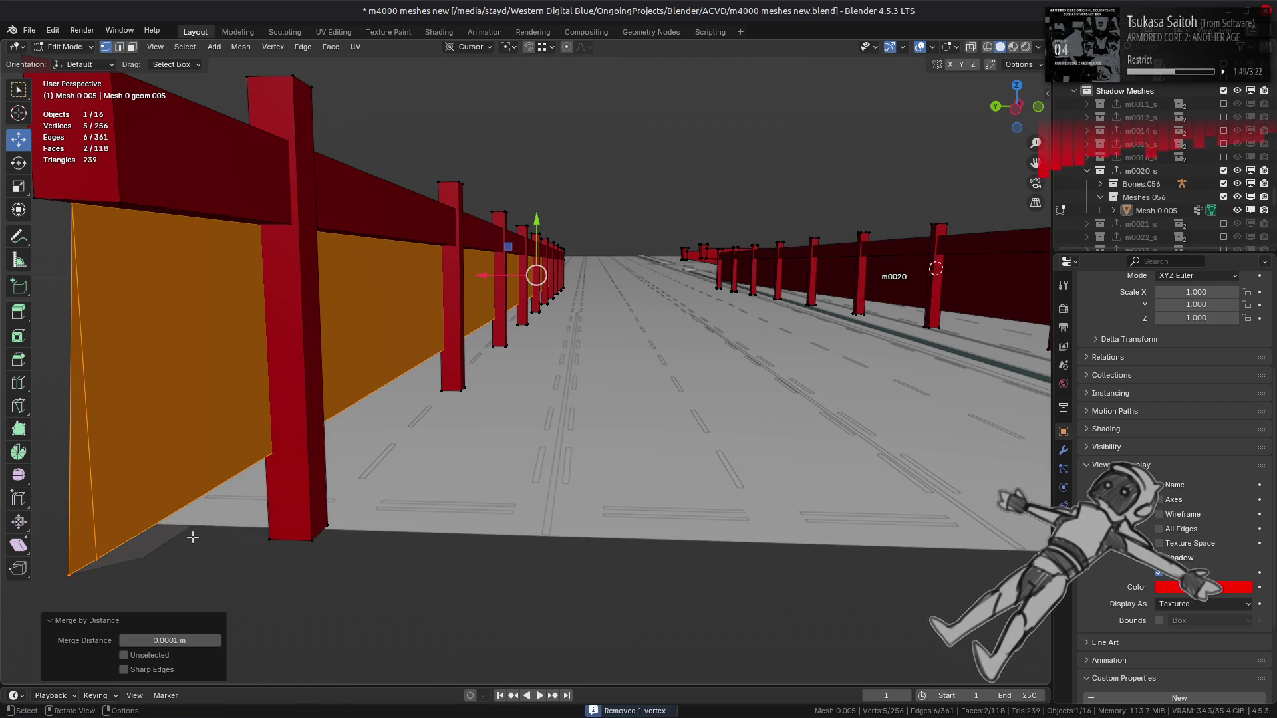
pyautogui.hotkey('alt', 'a')
pyautogui.press('2')
pyautogui.click(93, 502)
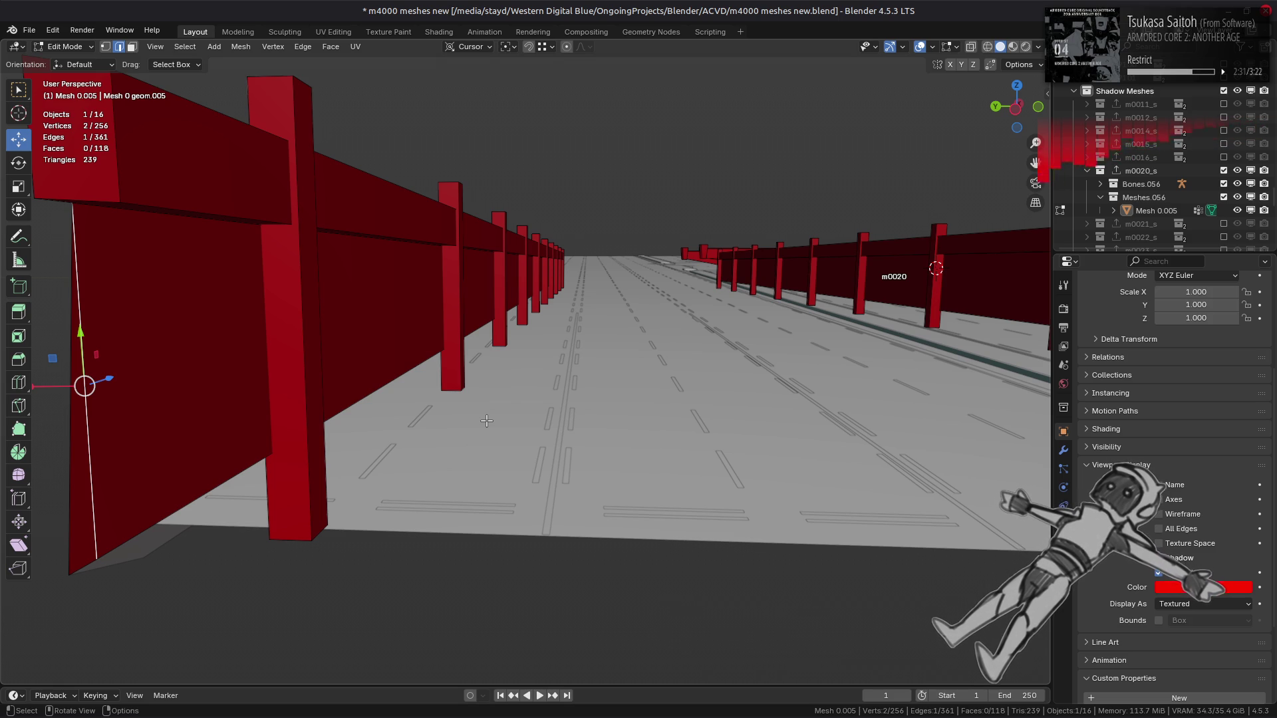
pyautogui.moveTo(506, 717)
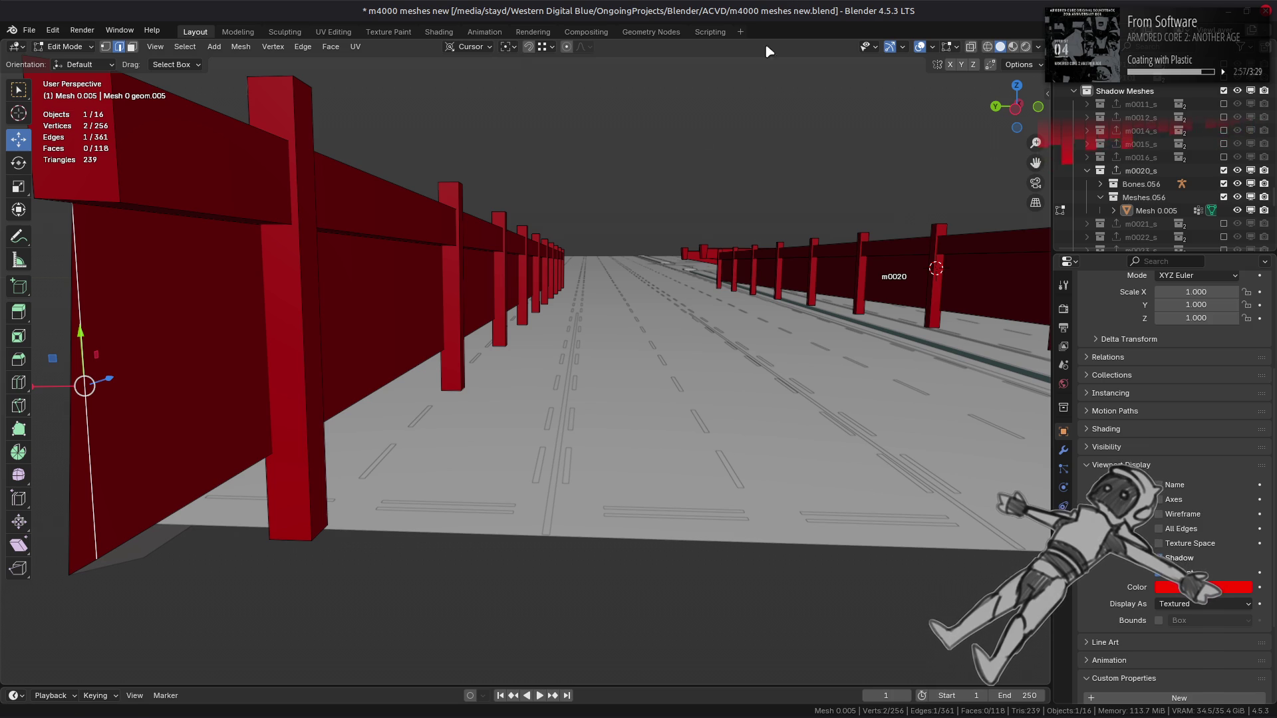
# Dissolve the red barrier wall's end edge and reconnect its two vertices with J
pyautogui.moveTo(292, 421); pyautogui.dragTo(262, 422, button='middle')
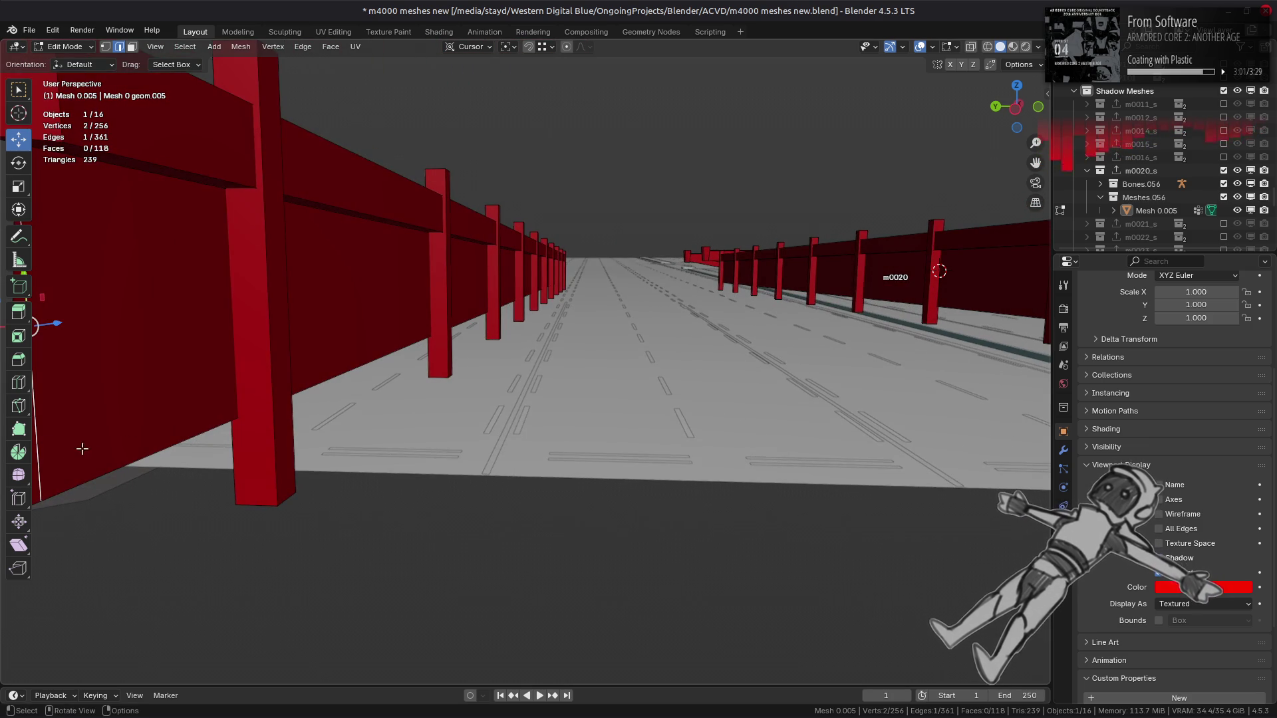
pyautogui.moveTo(91, 449); pyautogui.dragTo(345, 399, button='middle')
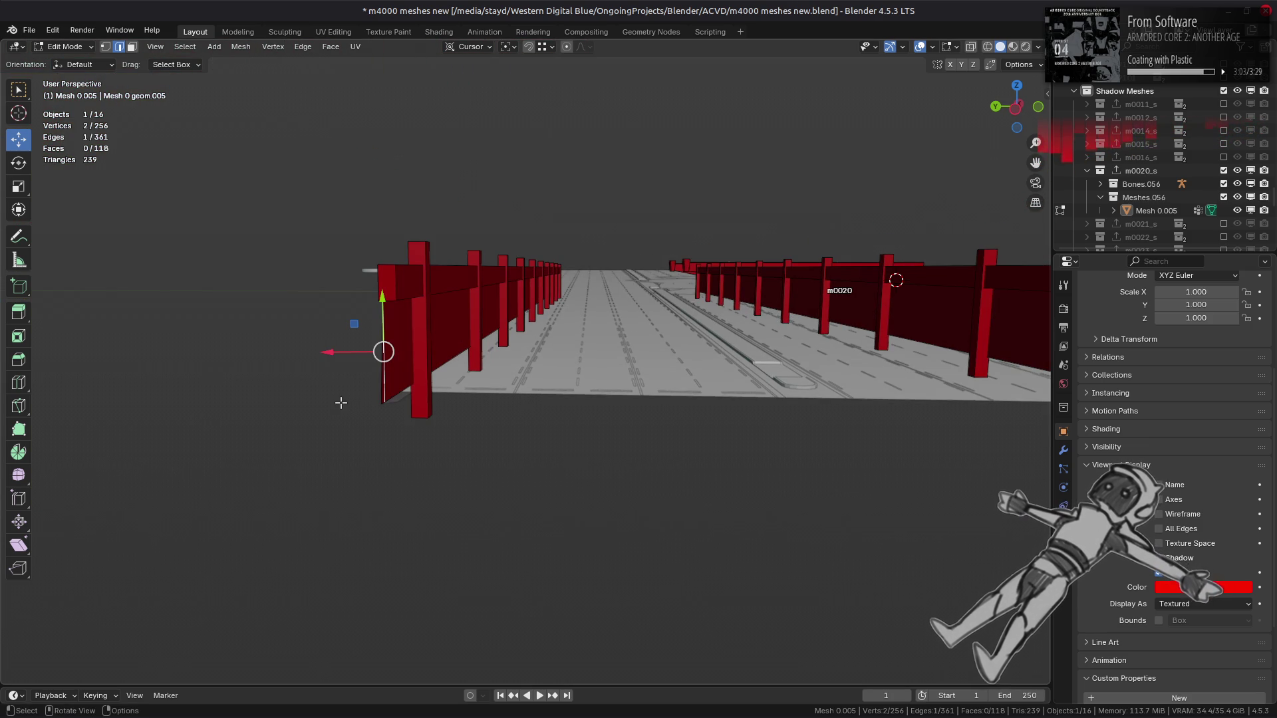
pyautogui.press('KP_Decimal')
pyautogui.scroll(2, 412, 359)
pyautogui.press('KP_1')
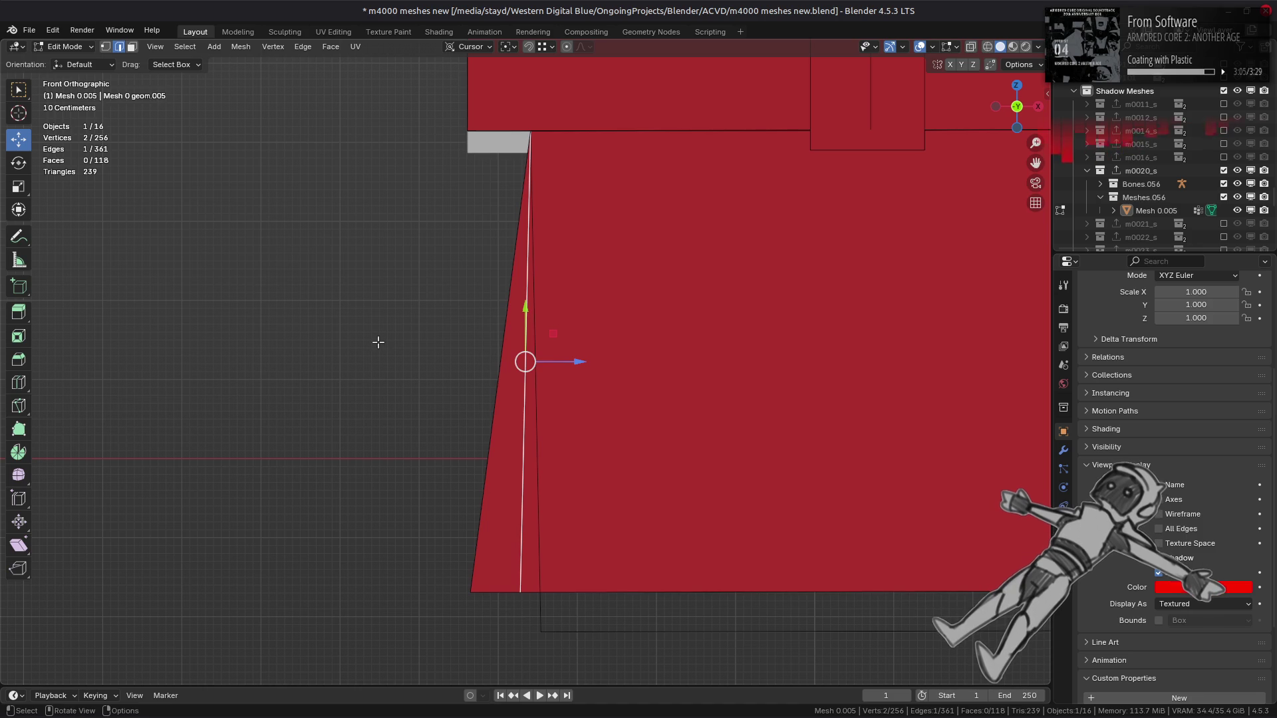
pyautogui.moveTo(436, 340)
pyautogui.mouseDown(button='middle')
pyautogui.moveTo(575, 359)
pyautogui.moveTo(637, 484)
pyautogui.mouseUp(button='middle')
pyautogui.rightClick(637, 484)
pyautogui.click(647, 693)
pyautogui.moveTo(625, 599)
pyautogui.mouseDown(button='middle')
pyautogui.moveTo(576, 414)
pyautogui.moveTo(389, 549)
pyautogui.mouseUp(button='middle')
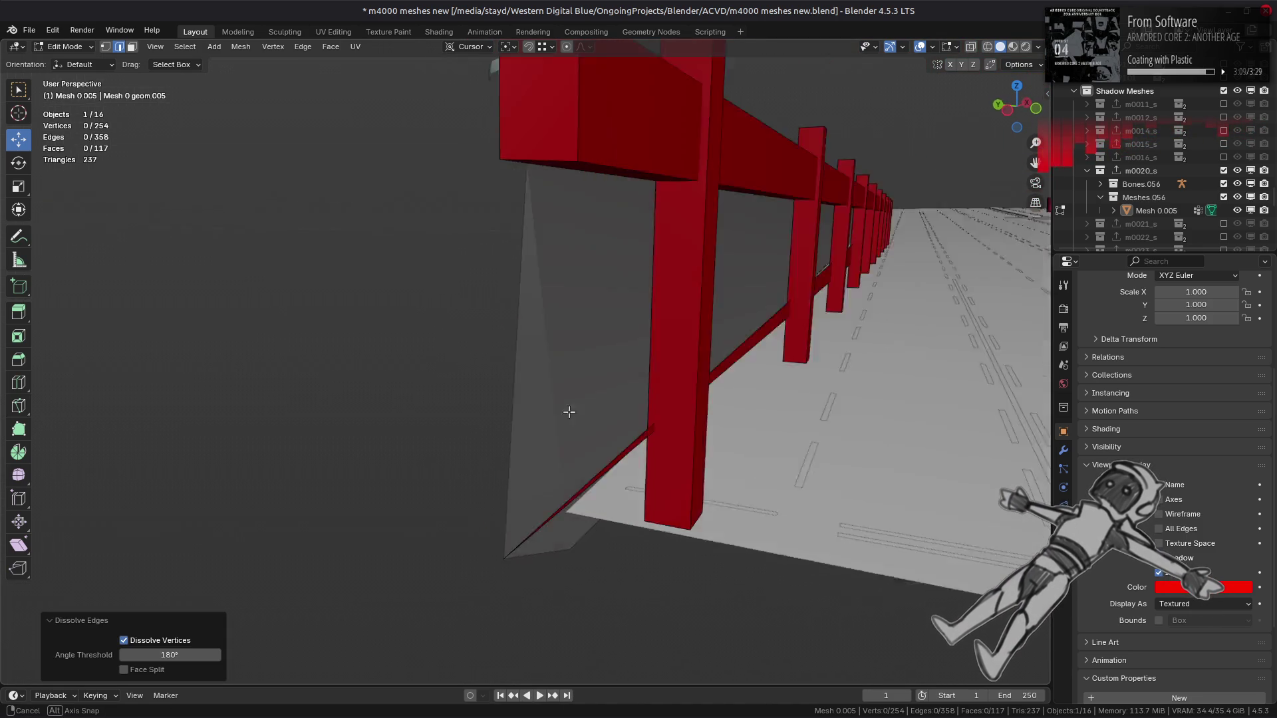
pyautogui.click(180, 641)
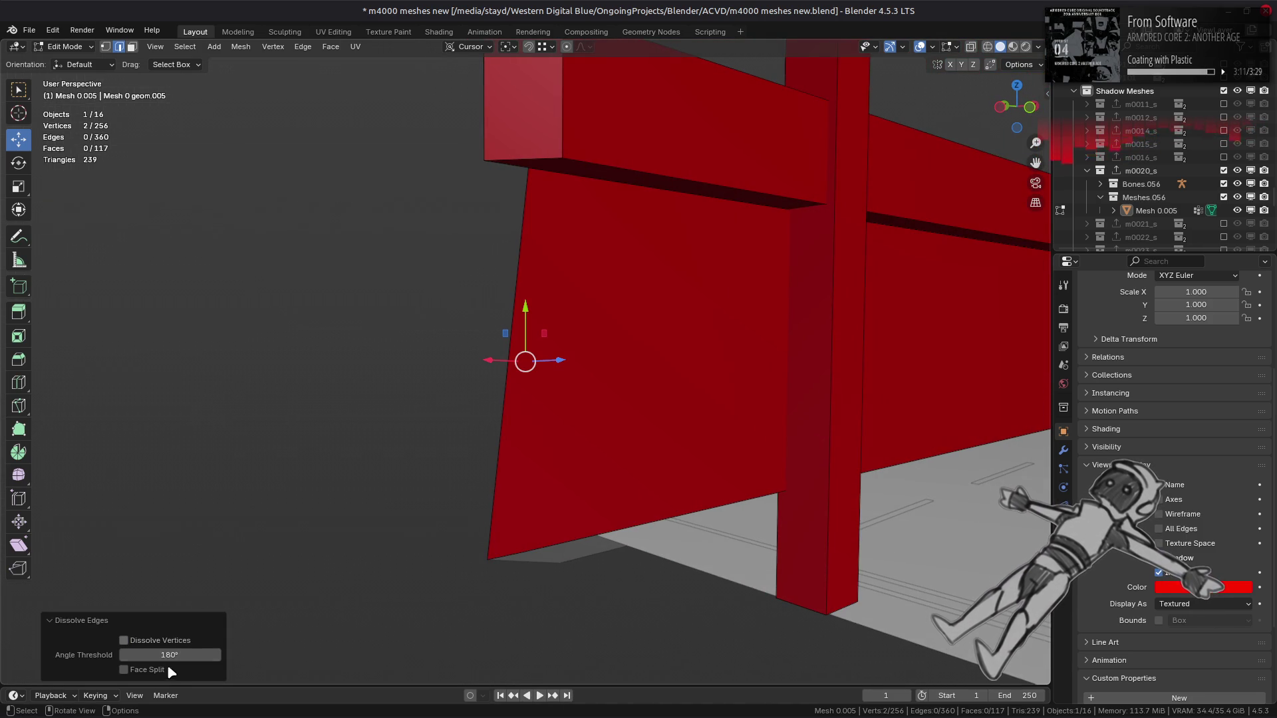
pyautogui.press('j')
# Merge the duplicate vertex at the wall's bottom-left corner by distance
pyautogui.press('1')
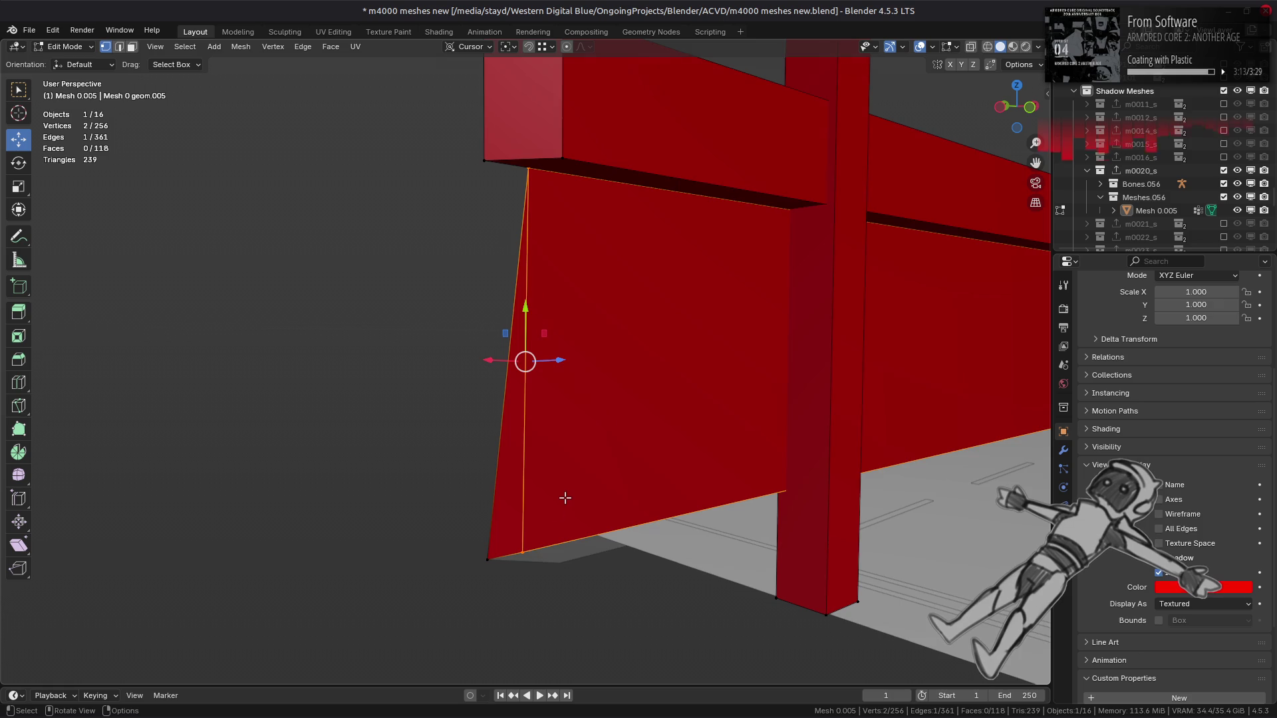
pyautogui.click(523, 551)
pyautogui.keyDown('ctrl'); pyautogui.click(487, 560); pyautogui.keyUp('ctrl')
pyautogui.press('ctrl+KP_Add')
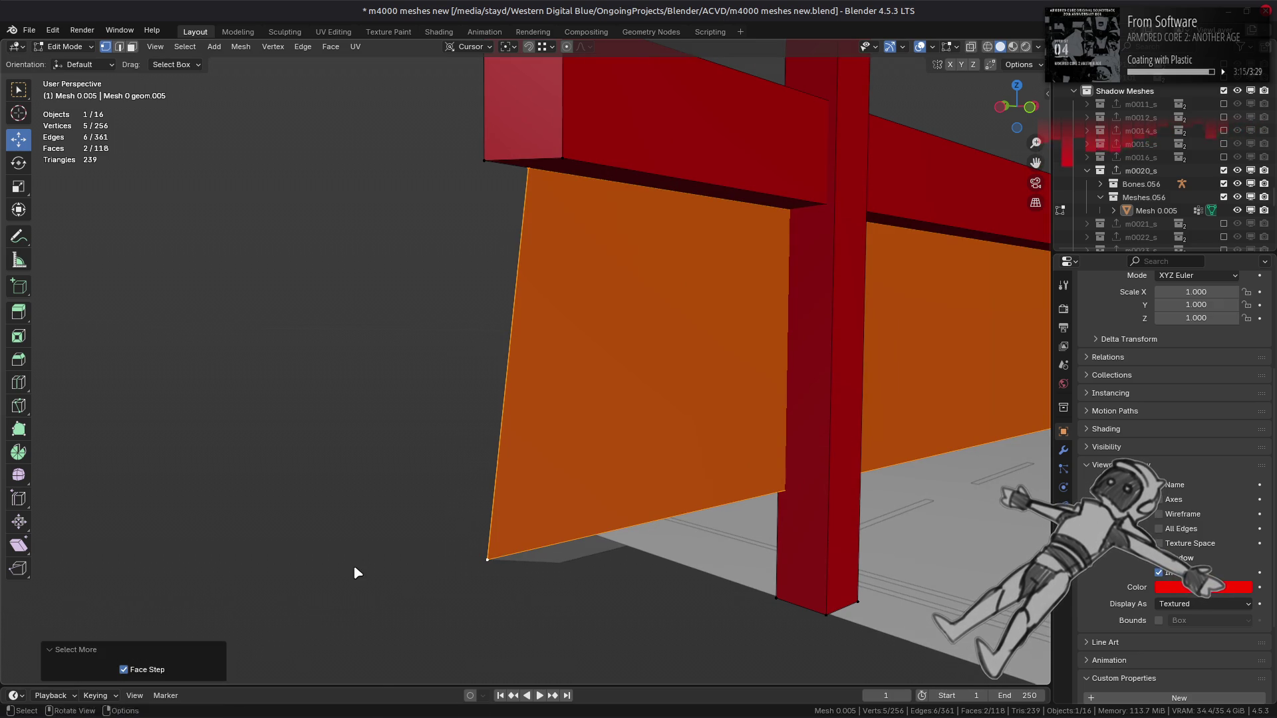
pyautogui.rightClick(353, 566)
pyautogui.moveTo(361, 644)
pyautogui.click(429, 652)
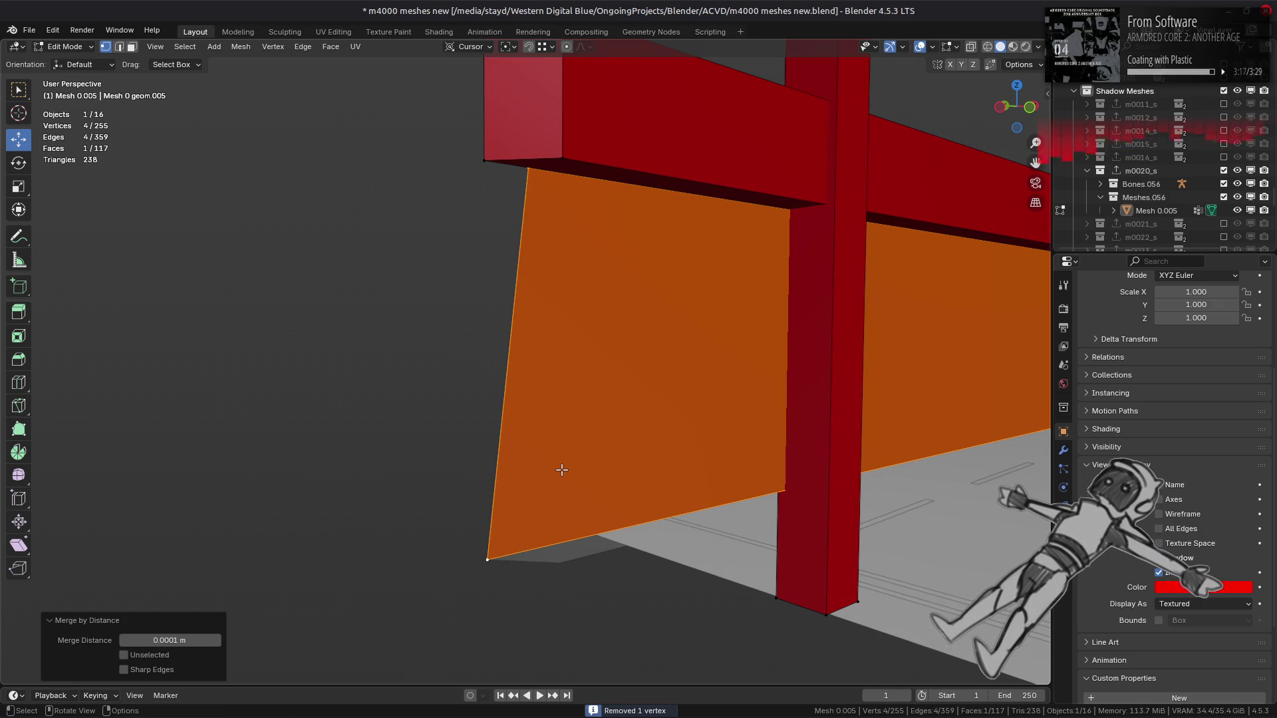
pyautogui.hotkey('alt', 'a')
# Move the wall's bottom edge about 0.87 m along Y
pyautogui.moveTo(562, 469)
pyautogui.mouseDown(button='middle')
pyautogui.moveTo(530, 461)
pyautogui.moveTo(604, 491)
pyautogui.mouseUp(button='middle')
pyautogui.press('2')
pyautogui.click(606, 488)
pyautogui.moveTo(901, 391); pyautogui.dragTo(903, 400)
pyautogui.moveTo(904, 432)
pyautogui.mouseDown(button='middle')
pyautogui.moveTo(943, 445)
pyautogui.moveTo(640, 444)
pyautogui.moveTo(852, 459)
pyautogui.moveTo(451, 425)
pyautogui.moveTo(445, 436)
pyautogui.moveTo(538, 70)
pyautogui.mouseUp(button='middle')
pyautogui.scroll(2, 852, 459)
pyautogui.hotkey('alt', 'a')
# Change the snap target and edge-slide a fence bottom edge upward
pyautogui.click(552, 46)
pyautogui.click(530, 162)
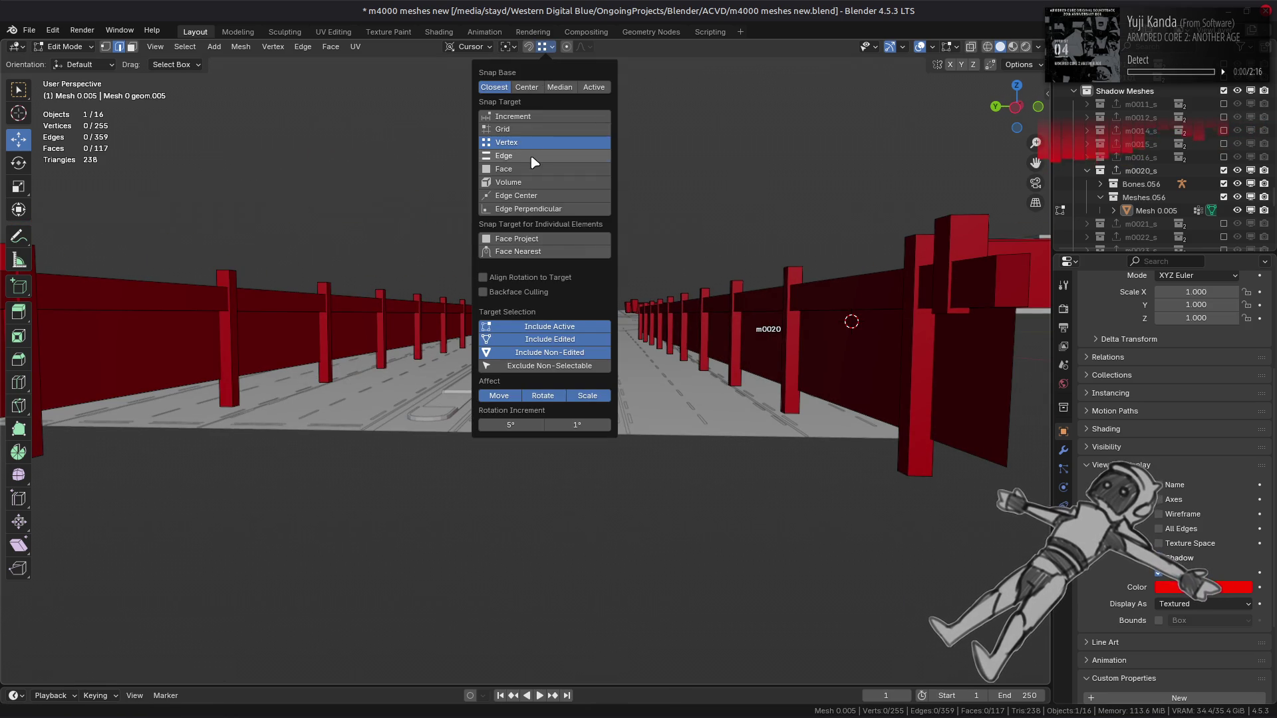
pyautogui.click(399, 353)
pyautogui.moveTo(399, 353); pyautogui.dragTo(698, 405, button='middle')
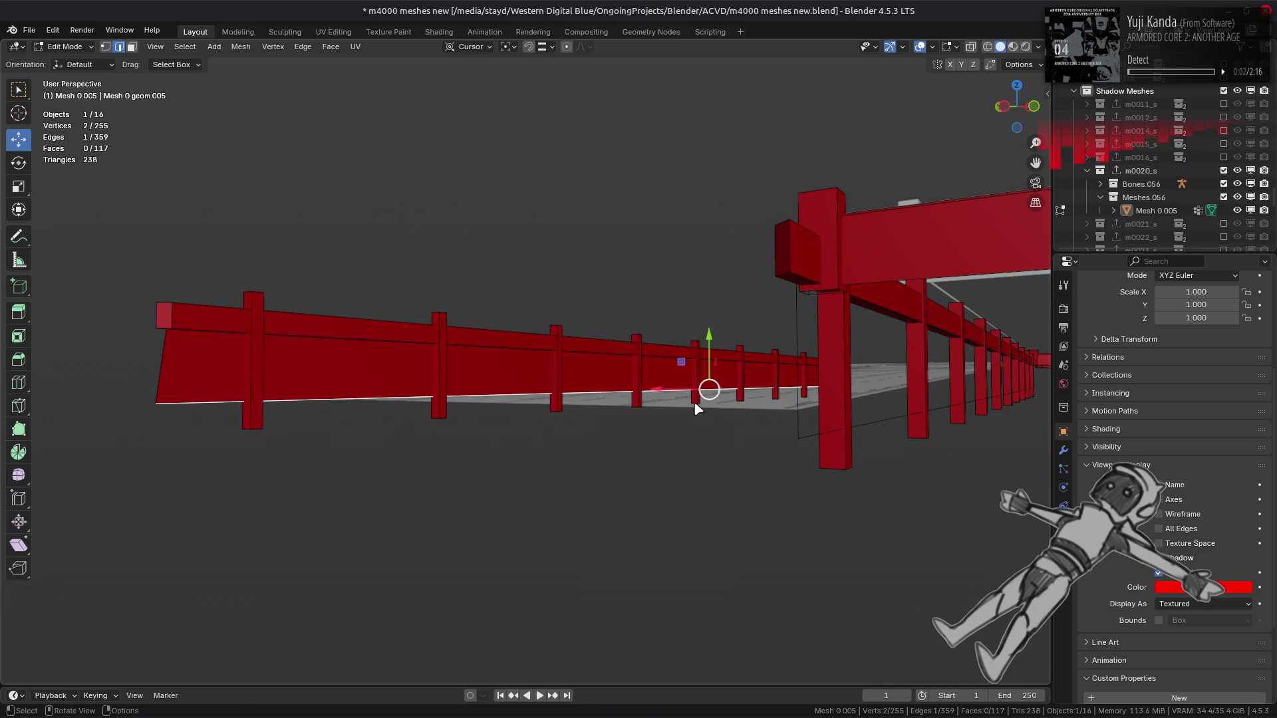
pyautogui.hotkey('ctrl', 'e')
pyautogui.click(670, 479)
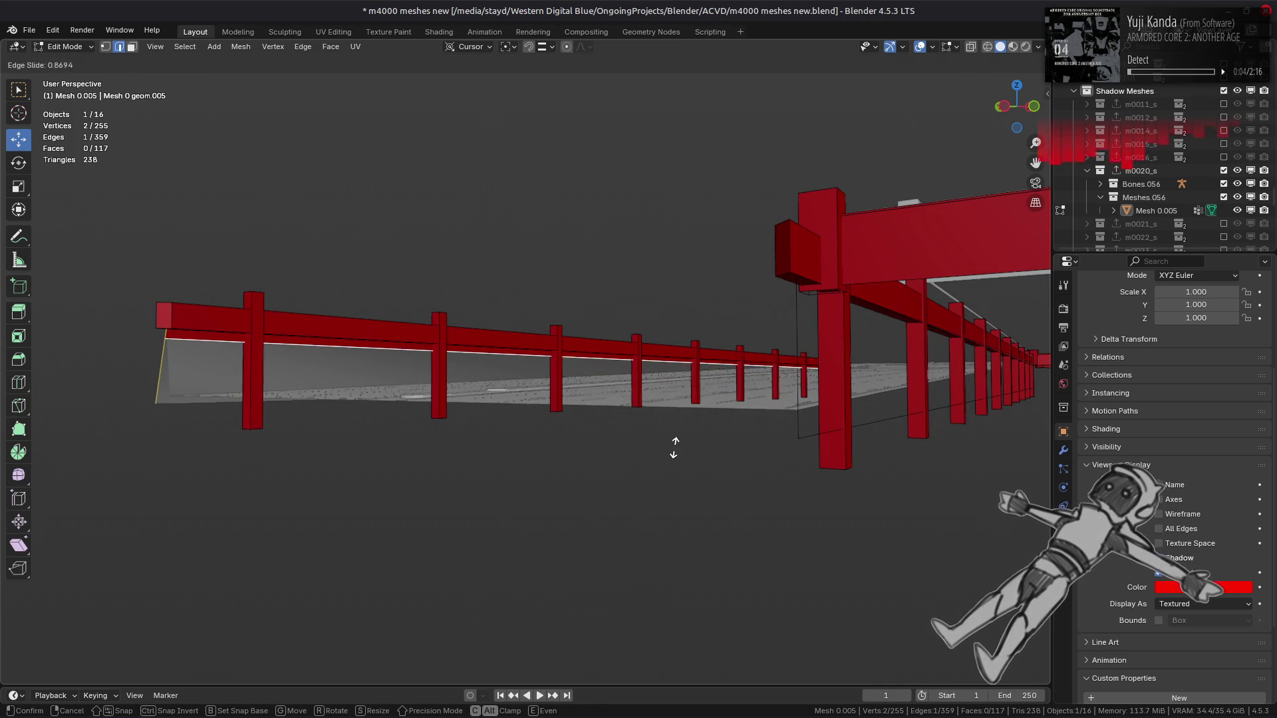
pyautogui.click(896, 419)
# Set snapping to Vertex and return to Object Mode
pyautogui.moveTo(649, 419)
pyautogui.mouseDown(button='middle')
pyautogui.moveTo(585, 393)
pyautogui.moveTo(661, 390)
pyautogui.moveTo(600, 398)
pyautogui.mouseUp(button='middle')
pyautogui.click(544, 46)
pyautogui.click(537, 142)
pyautogui.press('Tab')
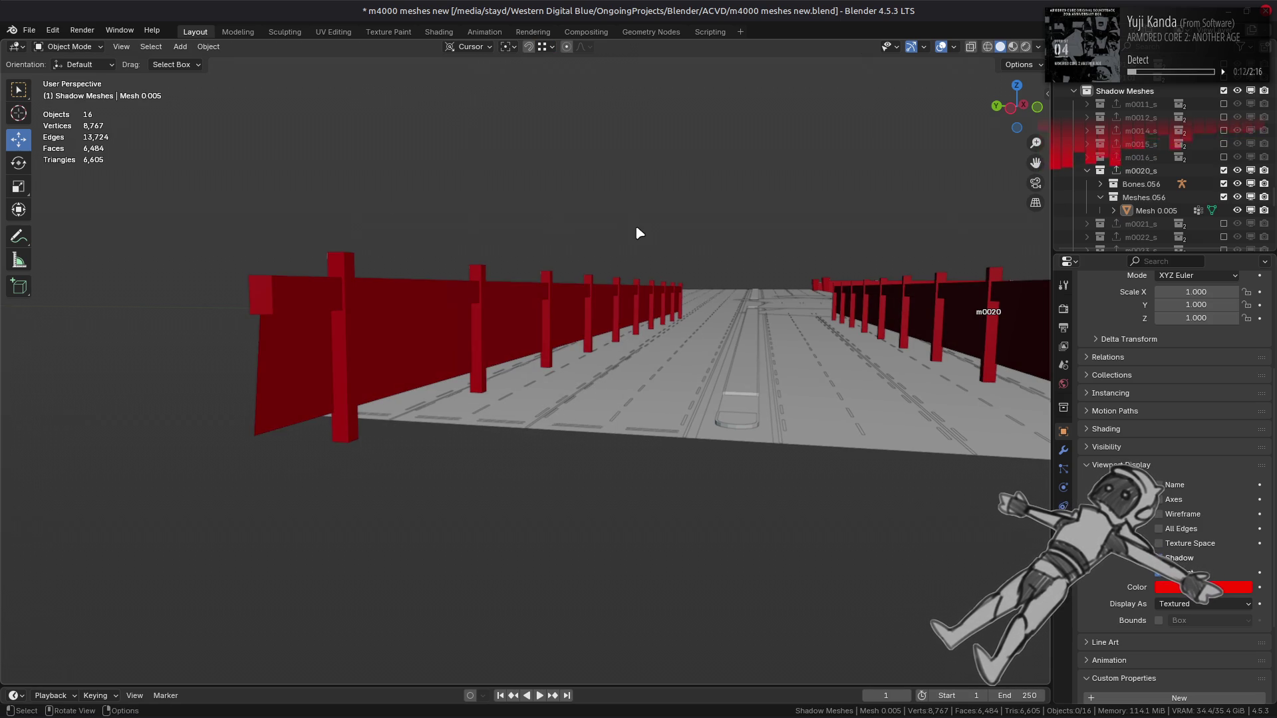
# Turn on cavity shading and turn off specular lighting in the viewport shading
pyautogui.moveTo(638, 234)
pyautogui.mouseDown(button='middle')
pyautogui.moveTo(448, 413)
pyautogui.moveTo(967, 114)
pyautogui.mouseUp(button='middle')
pyautogui.click(1038, 47)
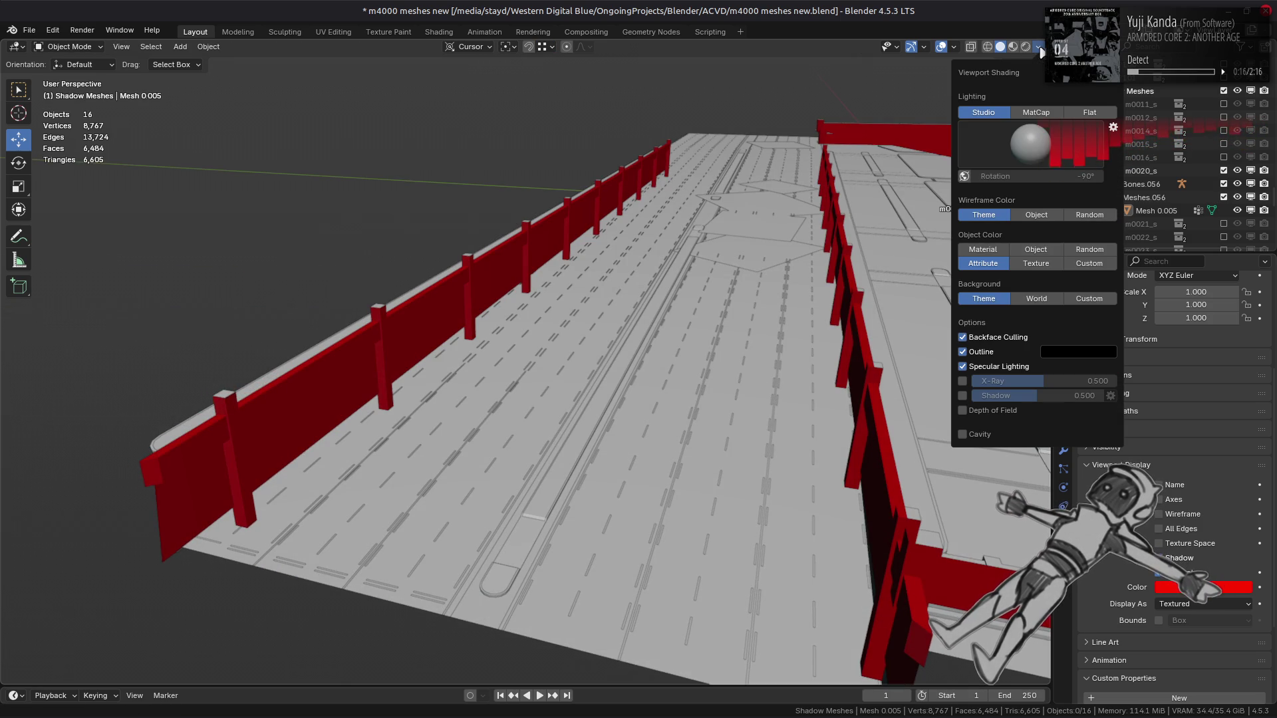
pyautogui.click(980, 434)
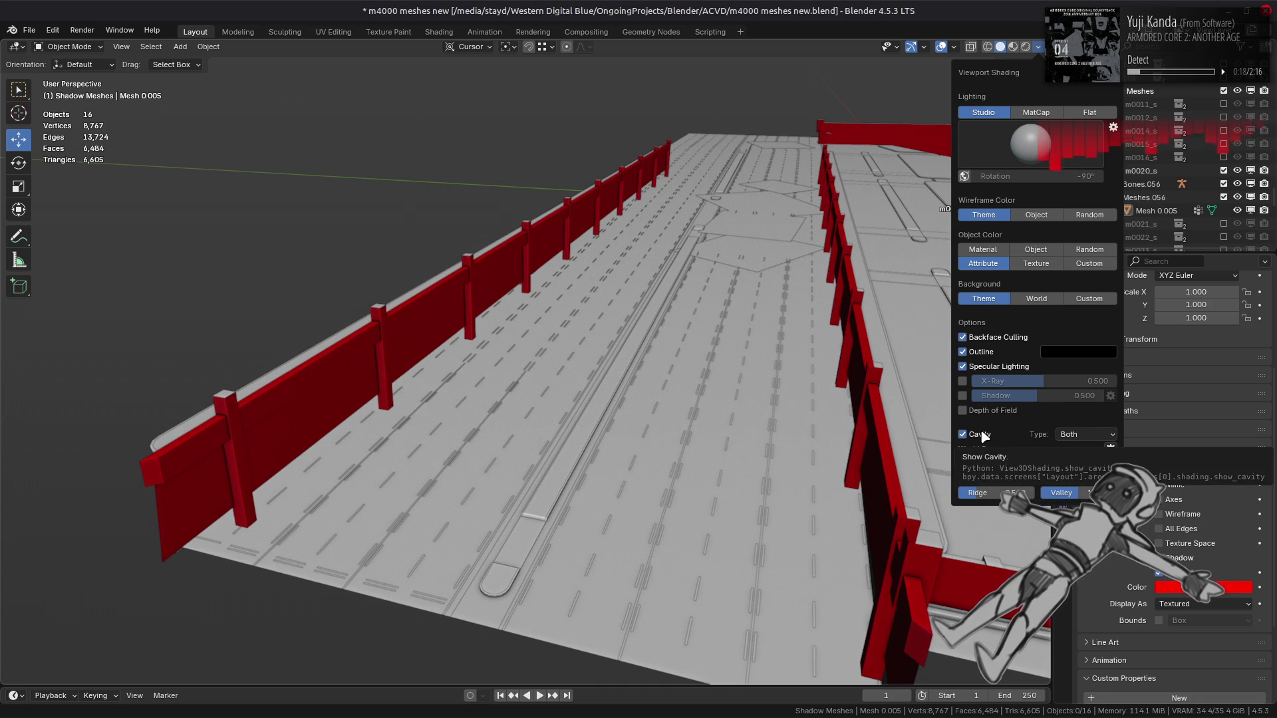
pyautogui.click(1110, 449)
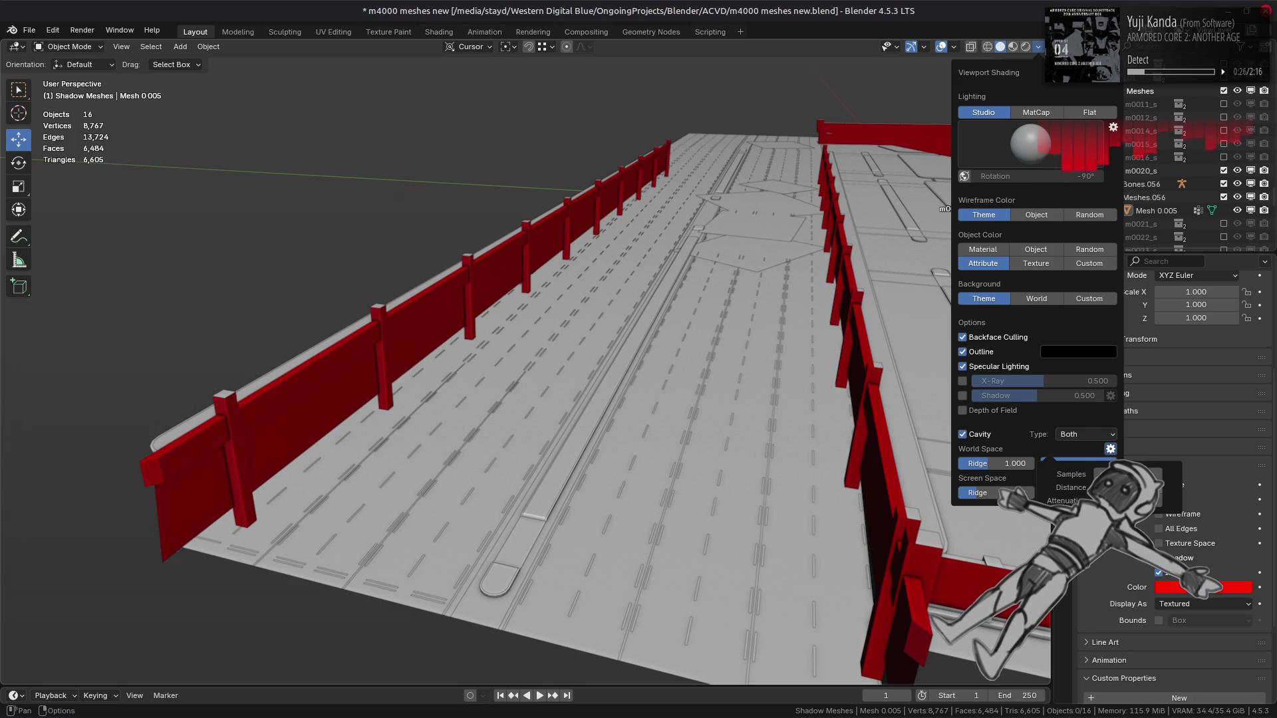
pyautogui.click(985, 369)
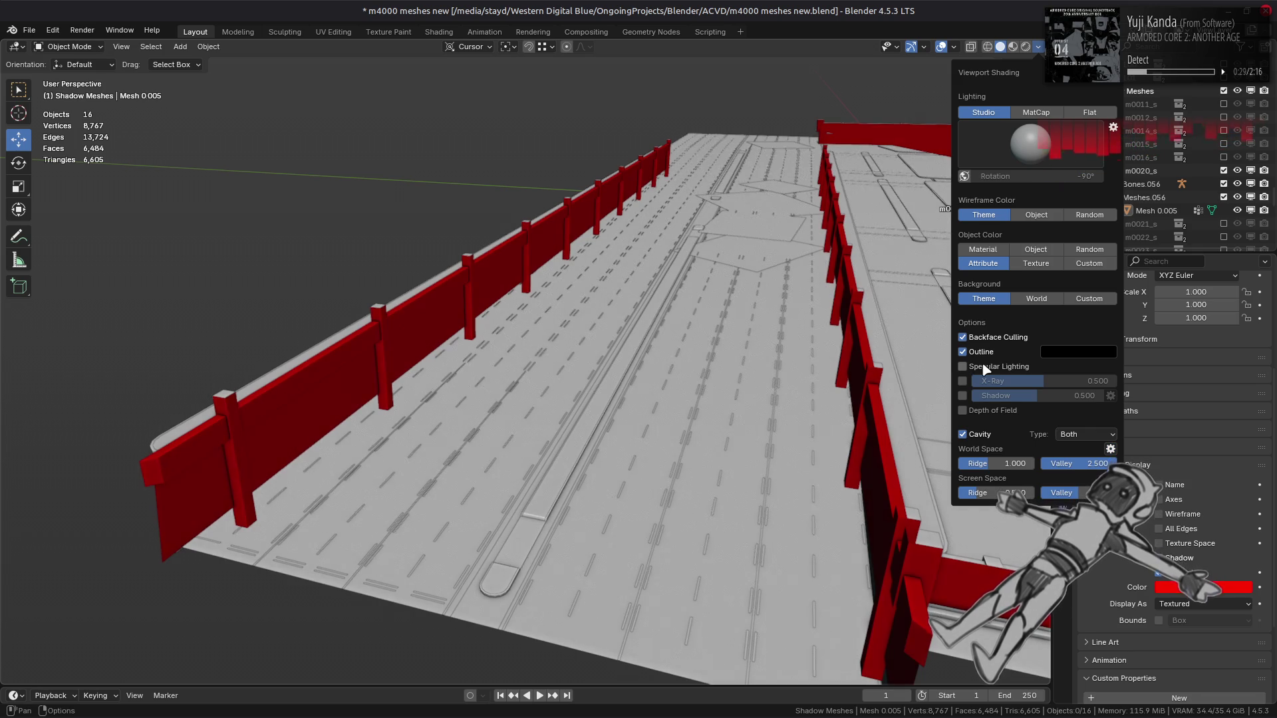
# Deselect everything and save m4000 meshes new.blend
pyautogui.click(773, 355)
pyautogui.hotkey('alt', 'a')
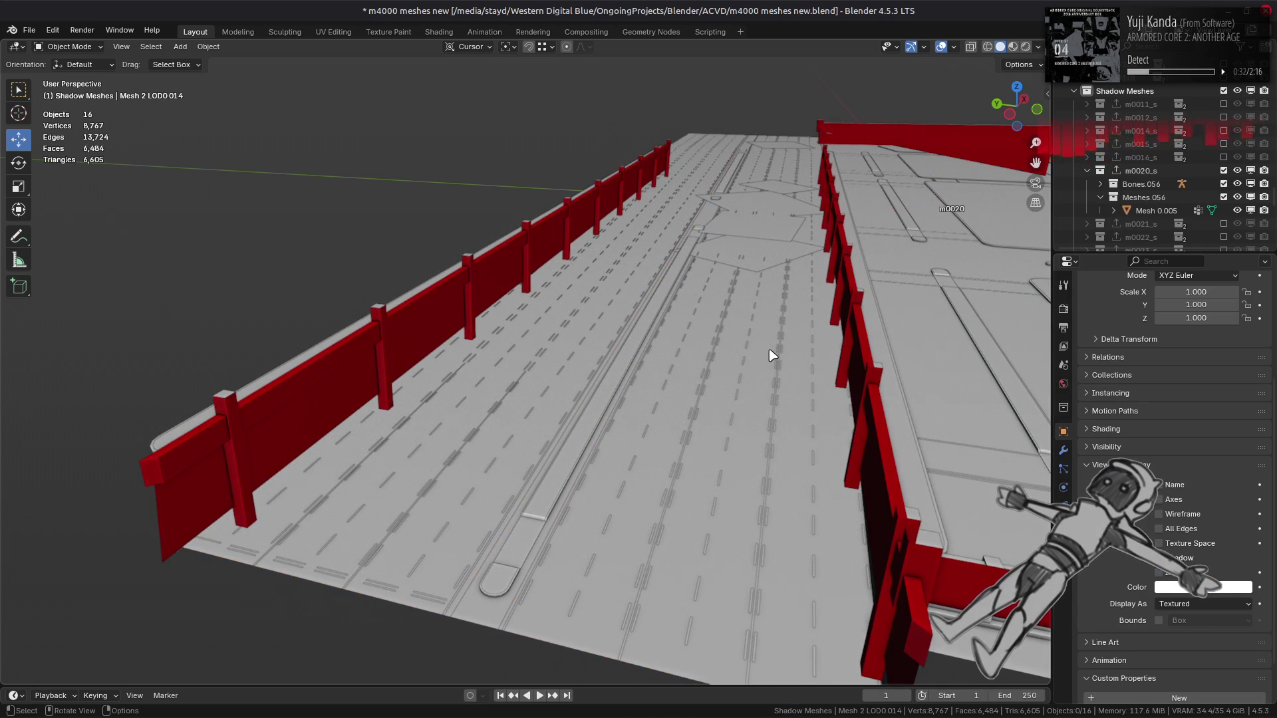
pyautogui.hotkey('ctrl', 's')
pyautogui.moveTo(770, 355)
pyautogui.mouseDown(button='middle')
pyautogui.moveTo(510, 339)
pyautogui.moveTo(559, 322)
pyautogui.moveTo(509, 296)
pyautogui.moveTo(490, 356)
pyautogui.moveTo(536, 393)
pyautogui.moveTo(647, 370)
pyautogui.moveTo(499, 359)
pyautogui.moveTo(740, 440)
pyautogui.moveTo(350, 370)
pyautogui.moveTo(584, 365)
pyautogui.moveTo(701, 385)
pyautogui.moveTo(618, 368)
pyautogui.mouseUp(button='middle')
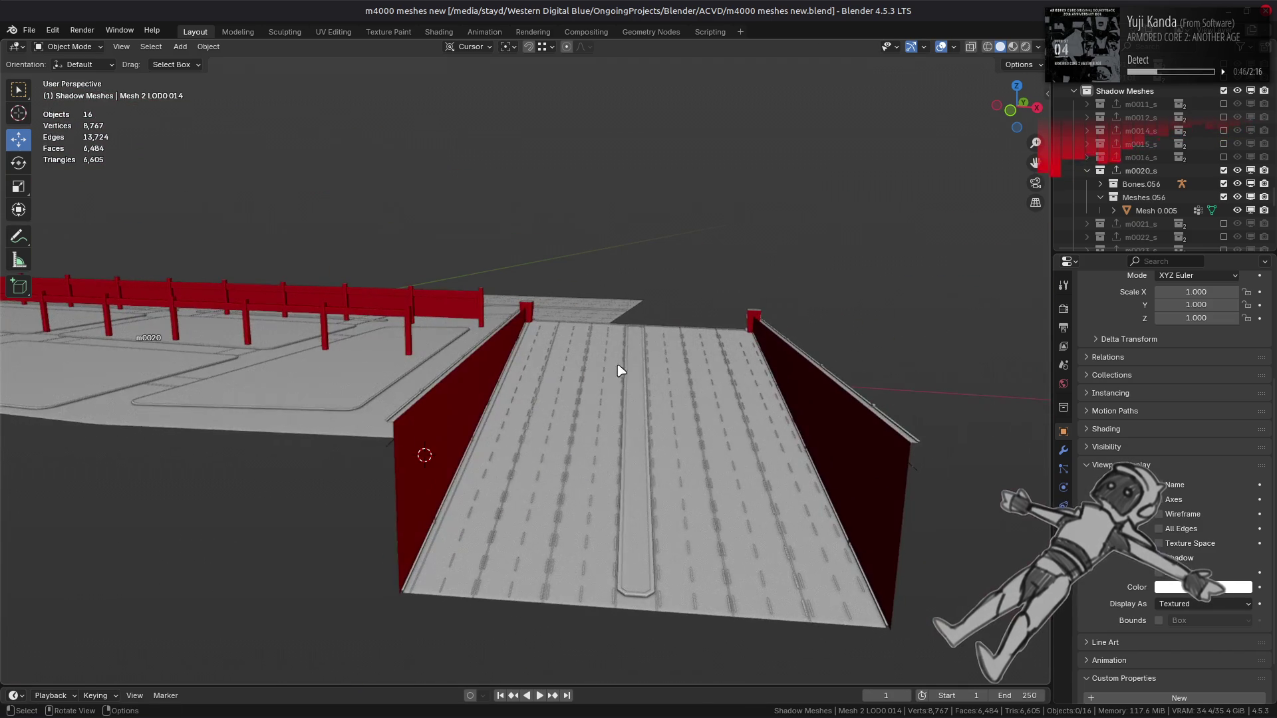
# Check the deck mesh's data properties, deselect it and save the file
pyautogui.moveTo(911, 327)
pyautogui.mouseDown(button='middle')
pyautogui.moveTo(841, 339)
pyautogui.moveTo(27, 312)
pyautogui.mouseUp(button='middle')
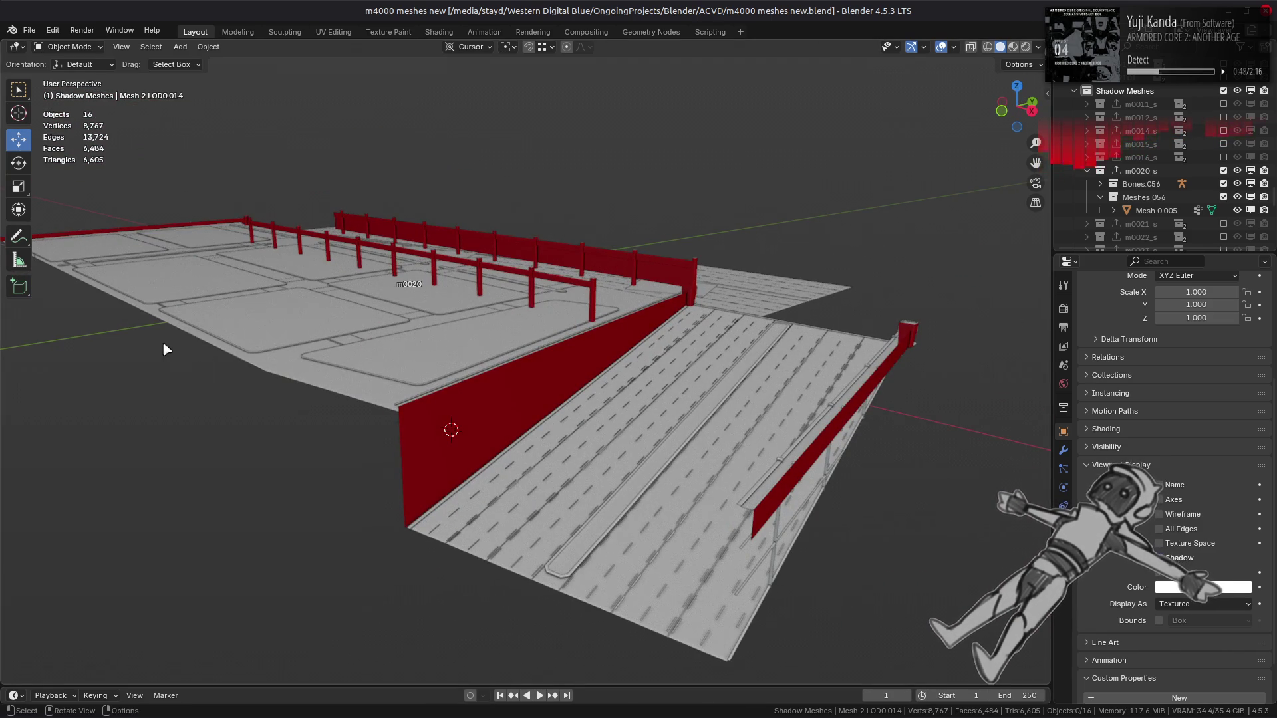
pyautogui.click(529, 391)
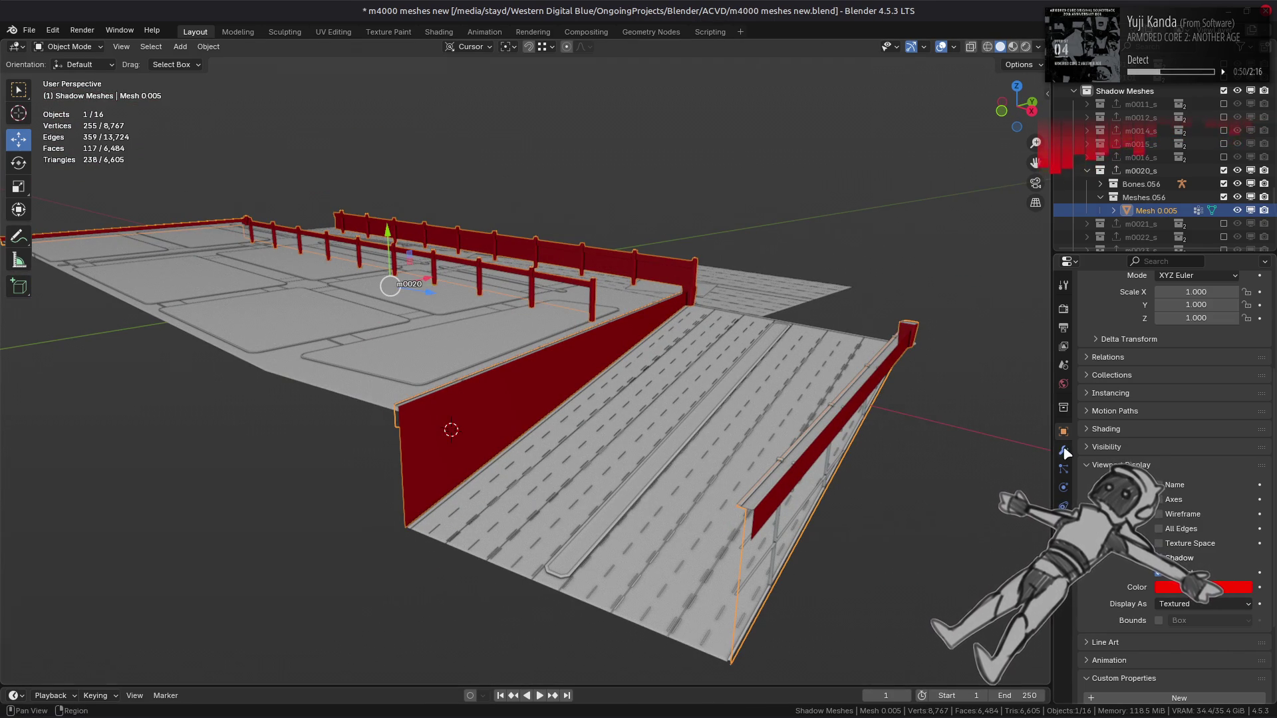
pyautogui.click(1063, 524)
pyautogui.scroll(2, 1164, 399)
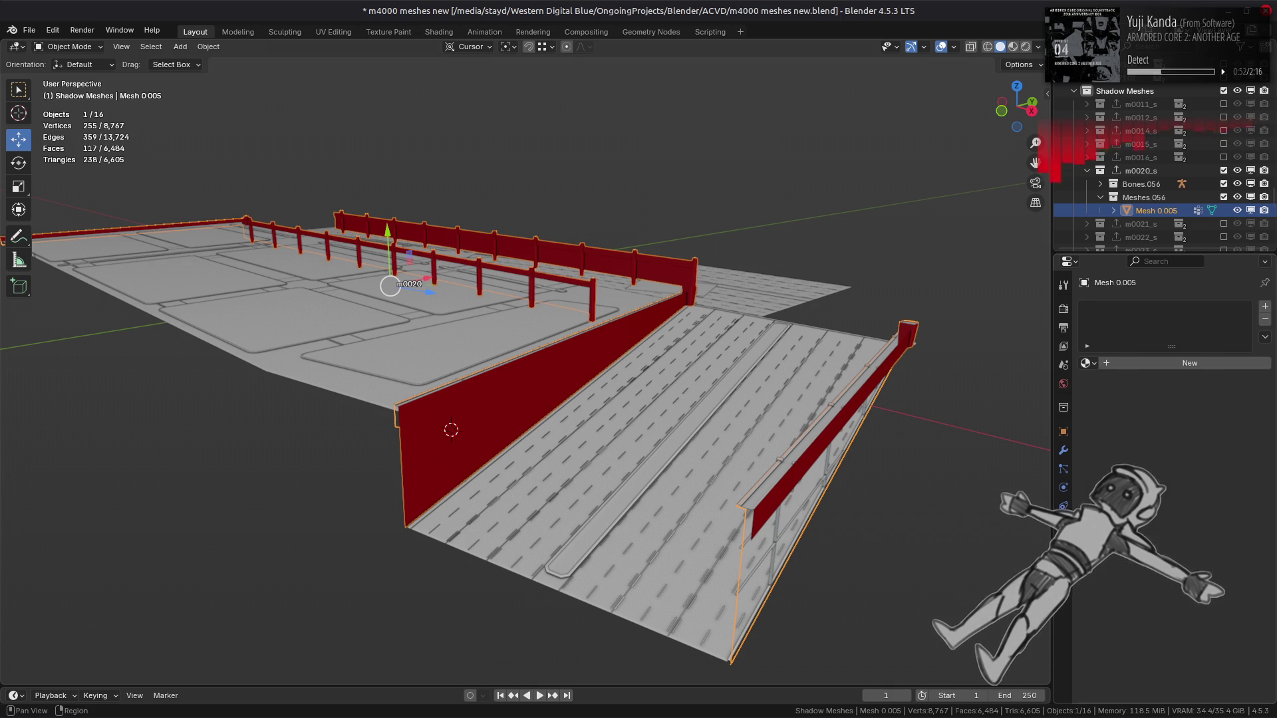
pyautogui.hotkey('alt', 'a')
pyautogui.hotkey('ctrl', 's')
# Export the m0020_s collection to SMD and repack m4000_m-dcx-bnd with Yabber
pyautogui.click(1140, 171)
pyautogui.click(1230, 592)
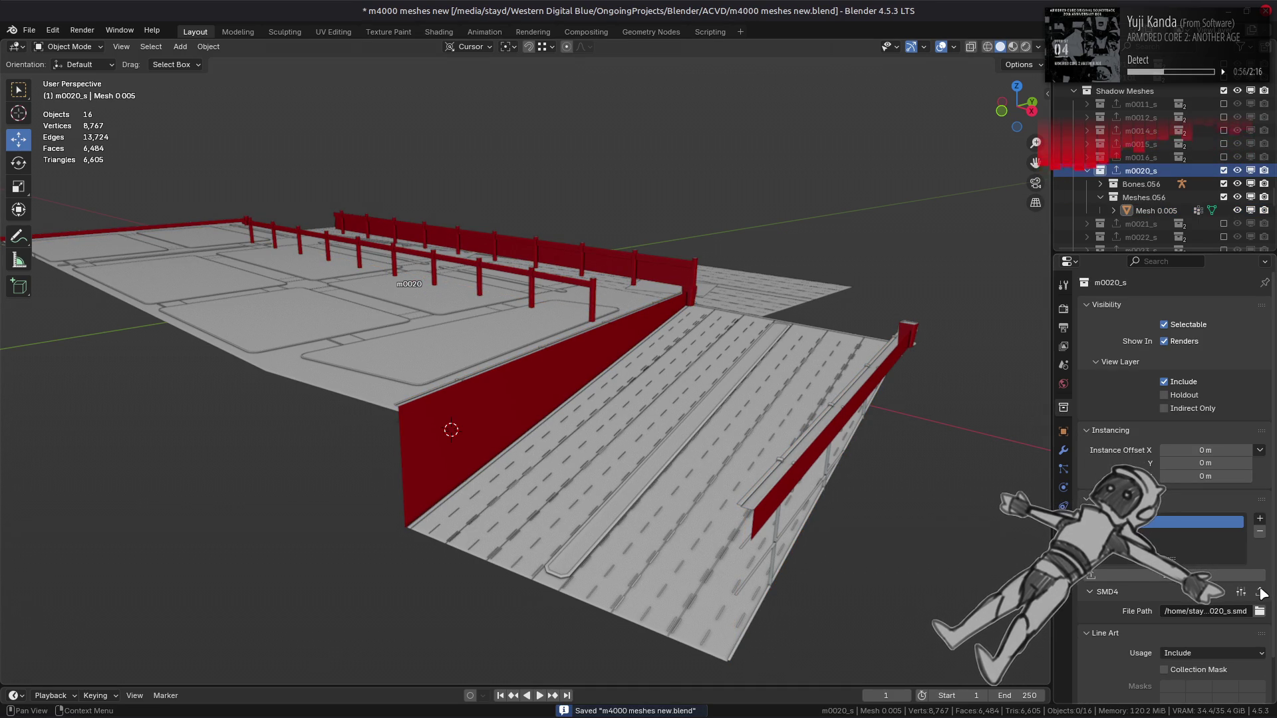
pyautogui.hotkey('alt', 'Tab')
pyautogui.hotkey('alt', 'Tab')
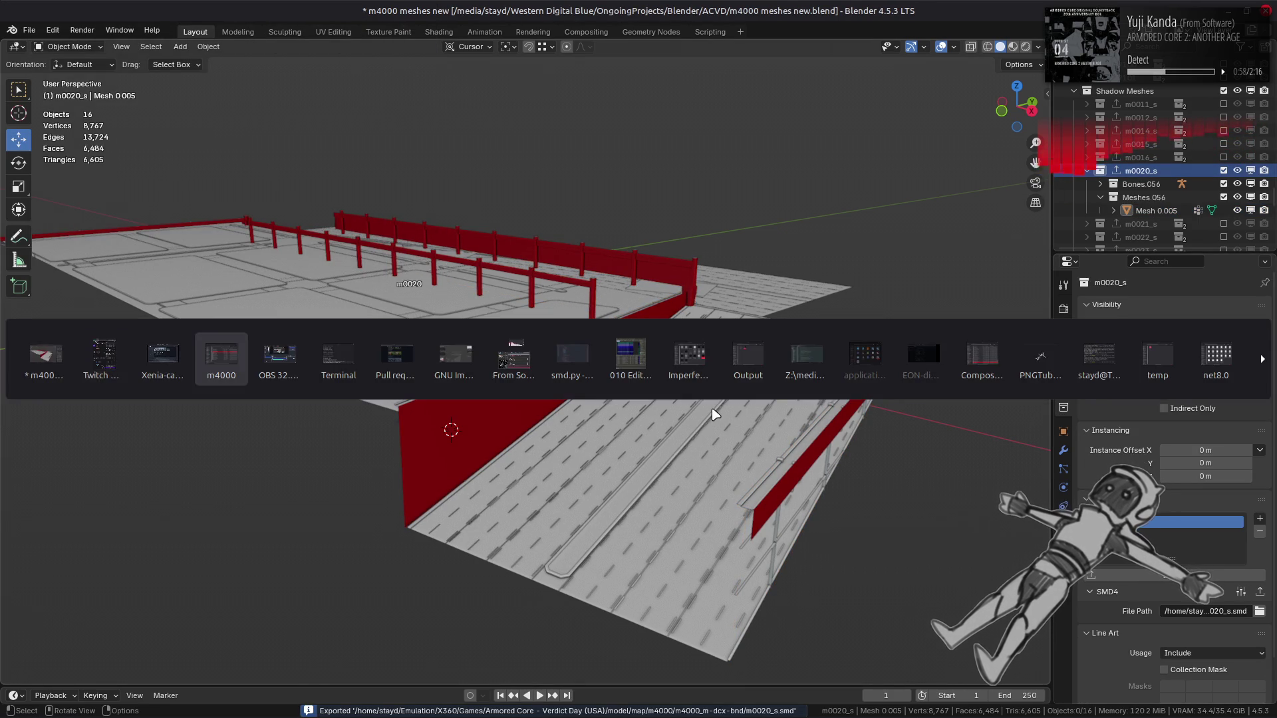
pyautogui.rightClick(564, 322)
pyautogui.moveTo(665, 387)
pyautogui.click(838, 430)
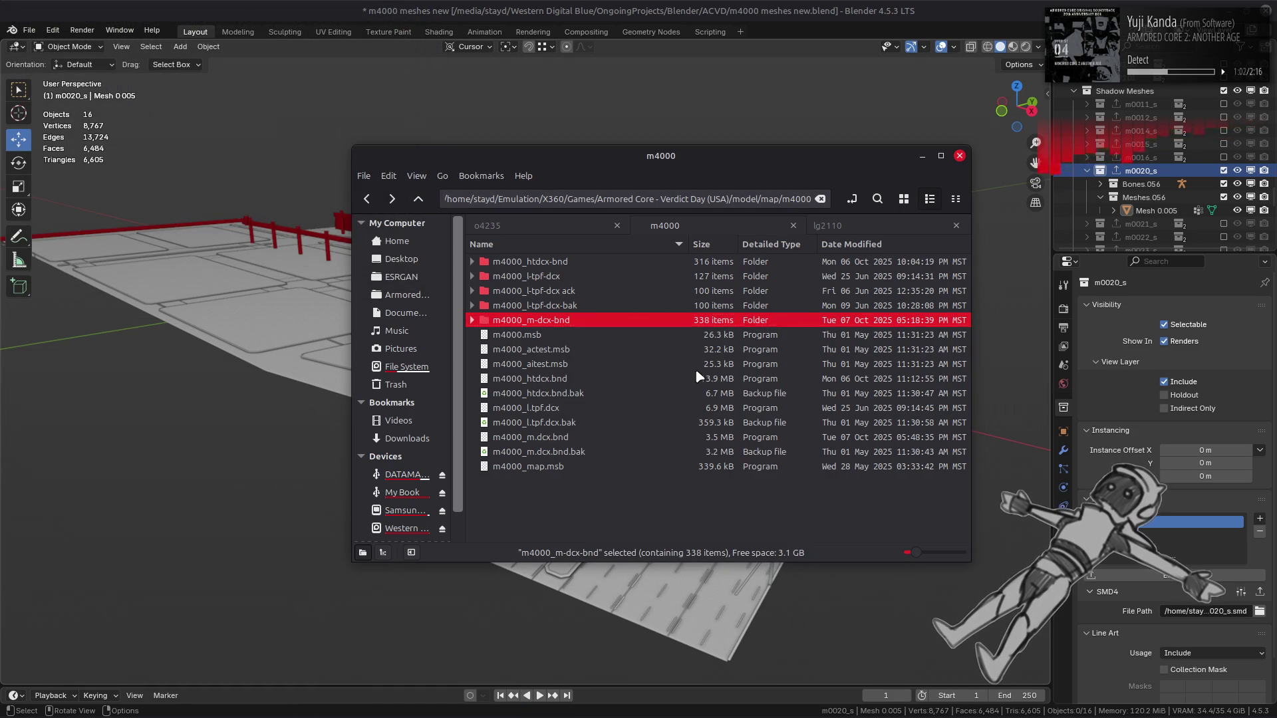
pyautogui.hotkey('alt', 'Tab')
pyautogui.hotkey('alt', 'Tab')
pyautogui.hotkey('alt', 'Tab')
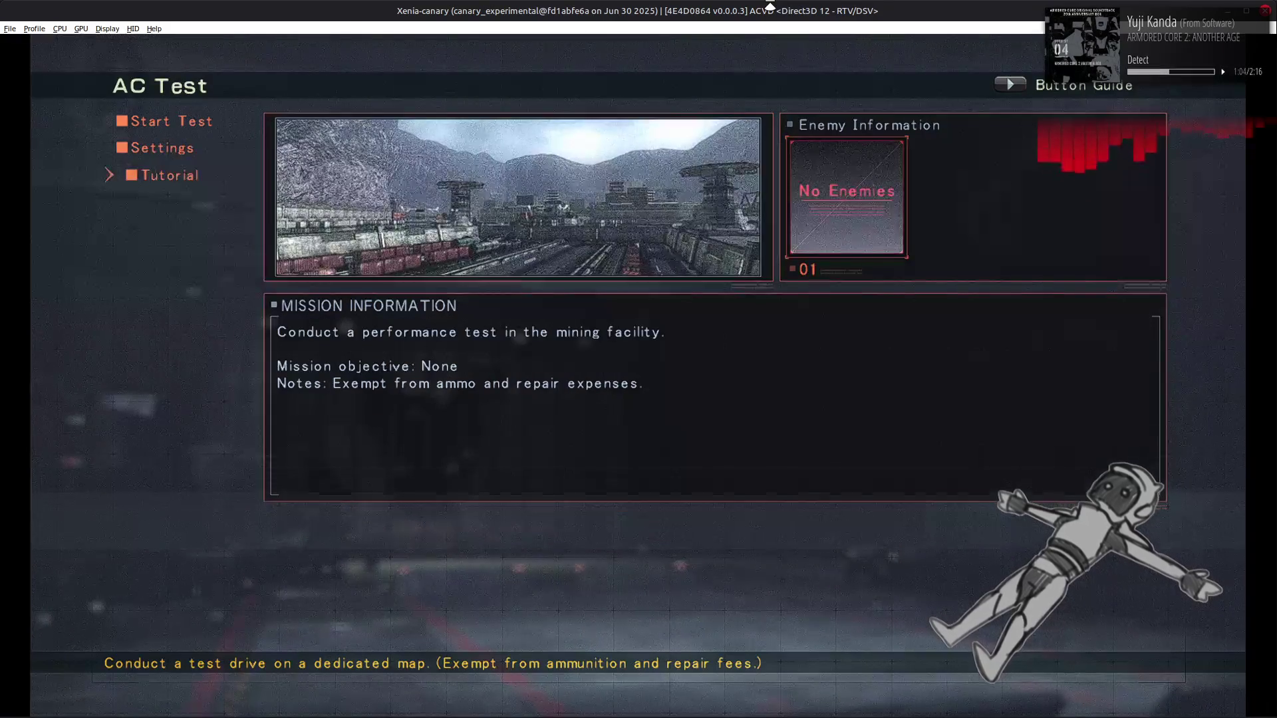
# Choose Start Test in the game menu to begin the AC test sortie
pyautogui.press('Up')
pyautogui.press('Up')
pyautogui.press('Return')
pyautogui.press('Return')
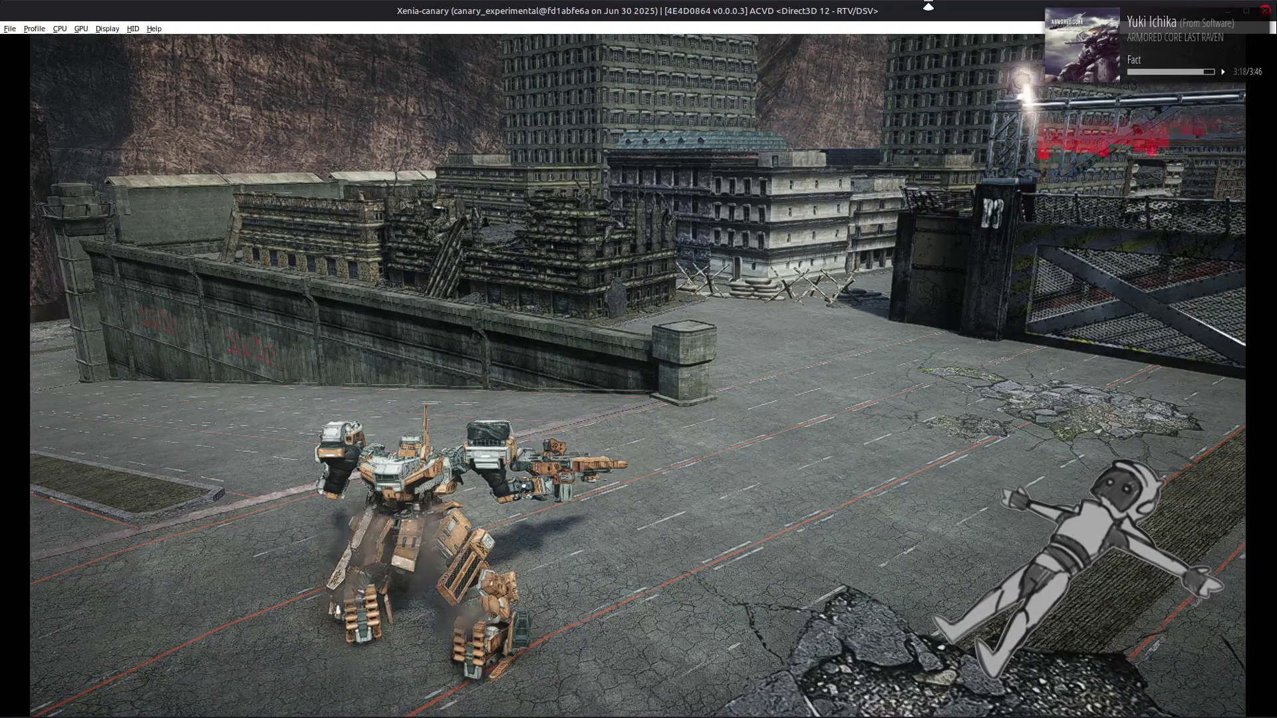
# Cancel quitting the test, then bring the Blender window back to the front
pyautogui.press('Return')
pyautogui.press('Escape')
pyautogui.press('Escape')
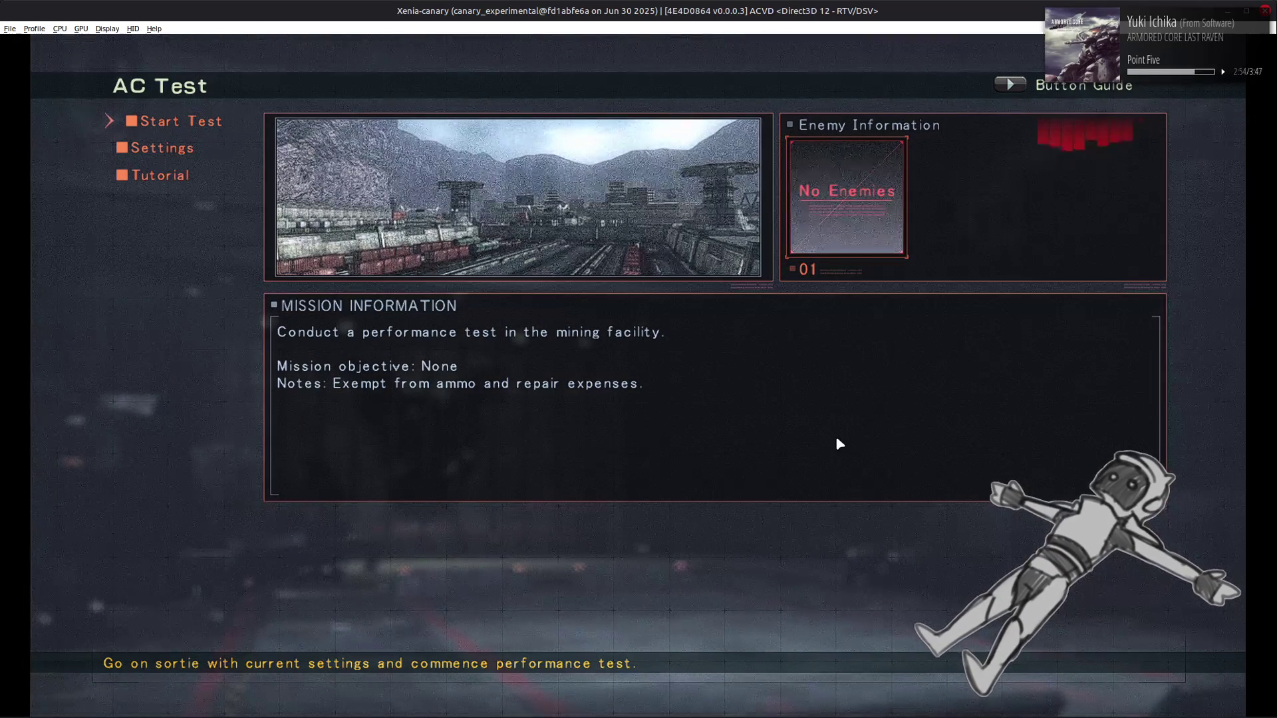
pyautogui.moveTo(825, 716)
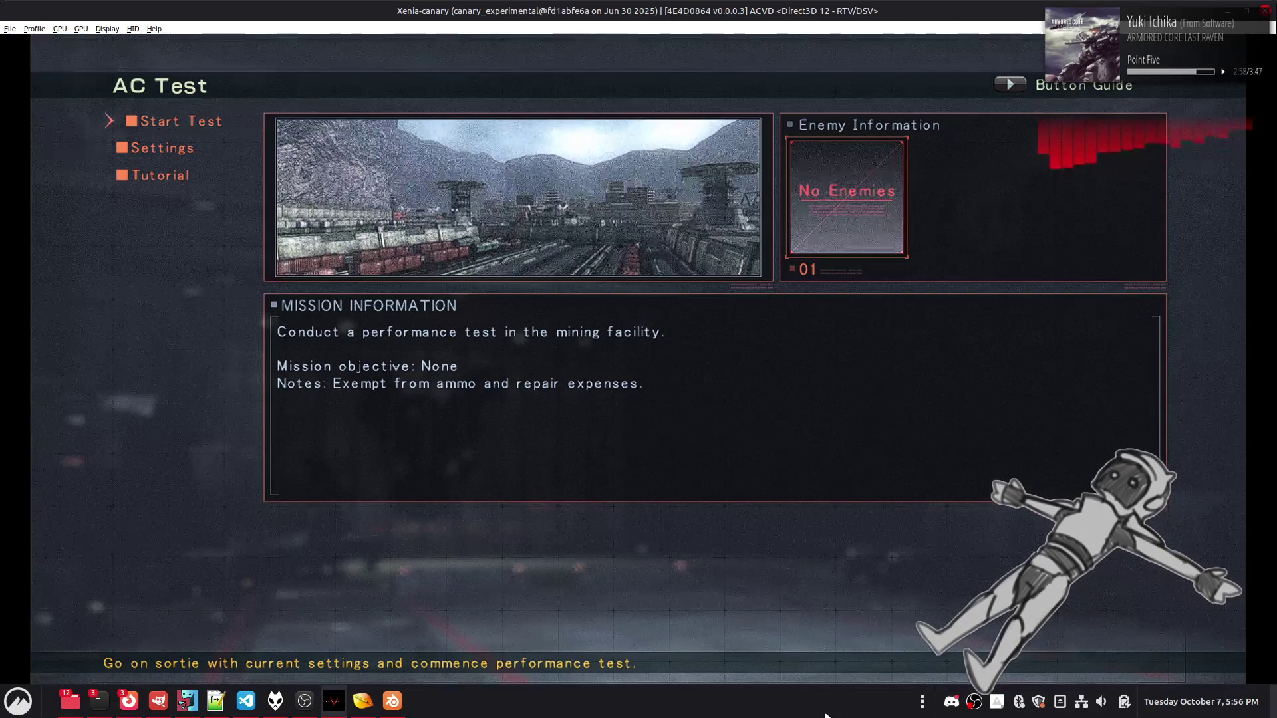
pyautogui.click(392, 700)
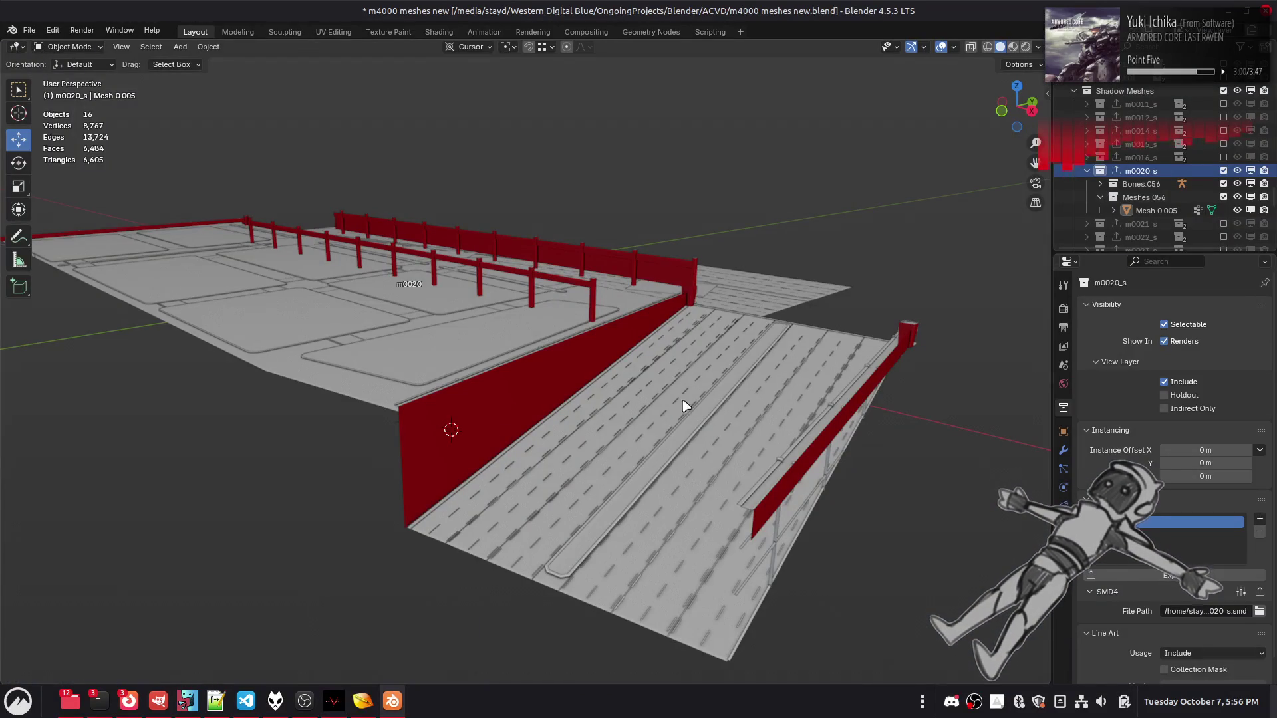
# Exclude the m0020_s and m0020 collections and show m0016
pyautogui.click(1224, 171)
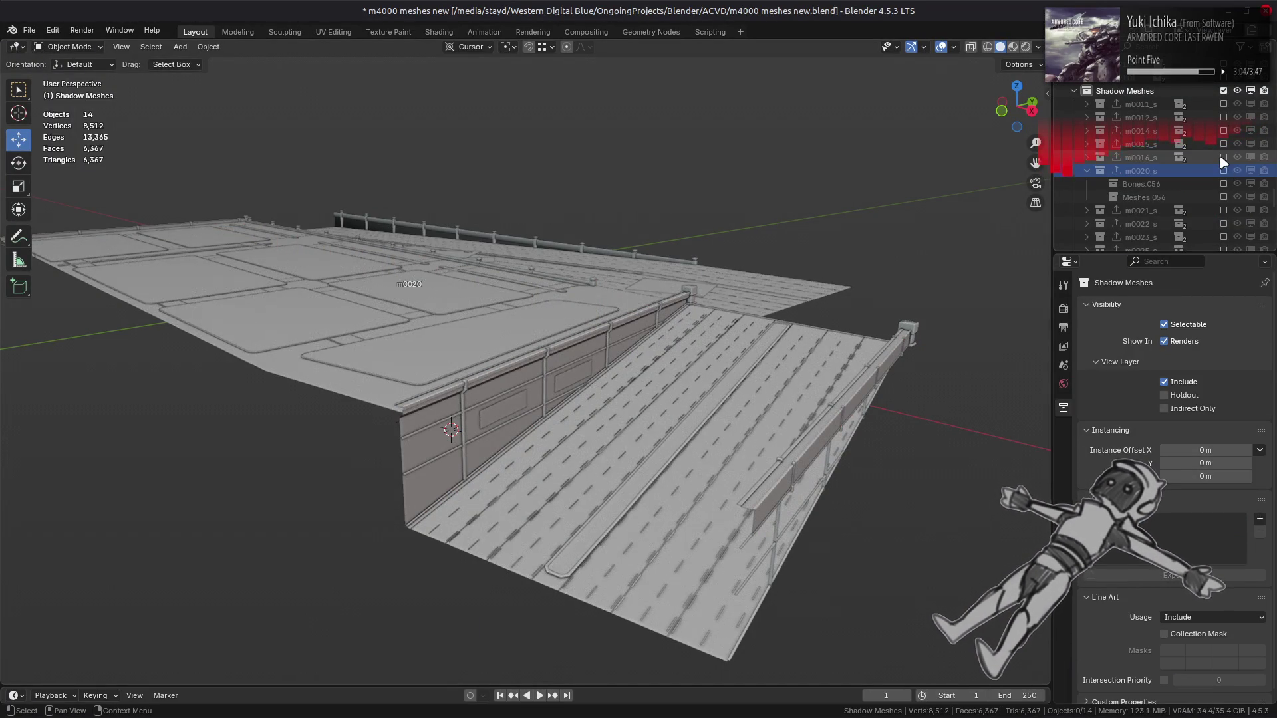
pyautogui.scroll(-5, 1224, 163)
pyautogui.scroll(10, 1224, 163)
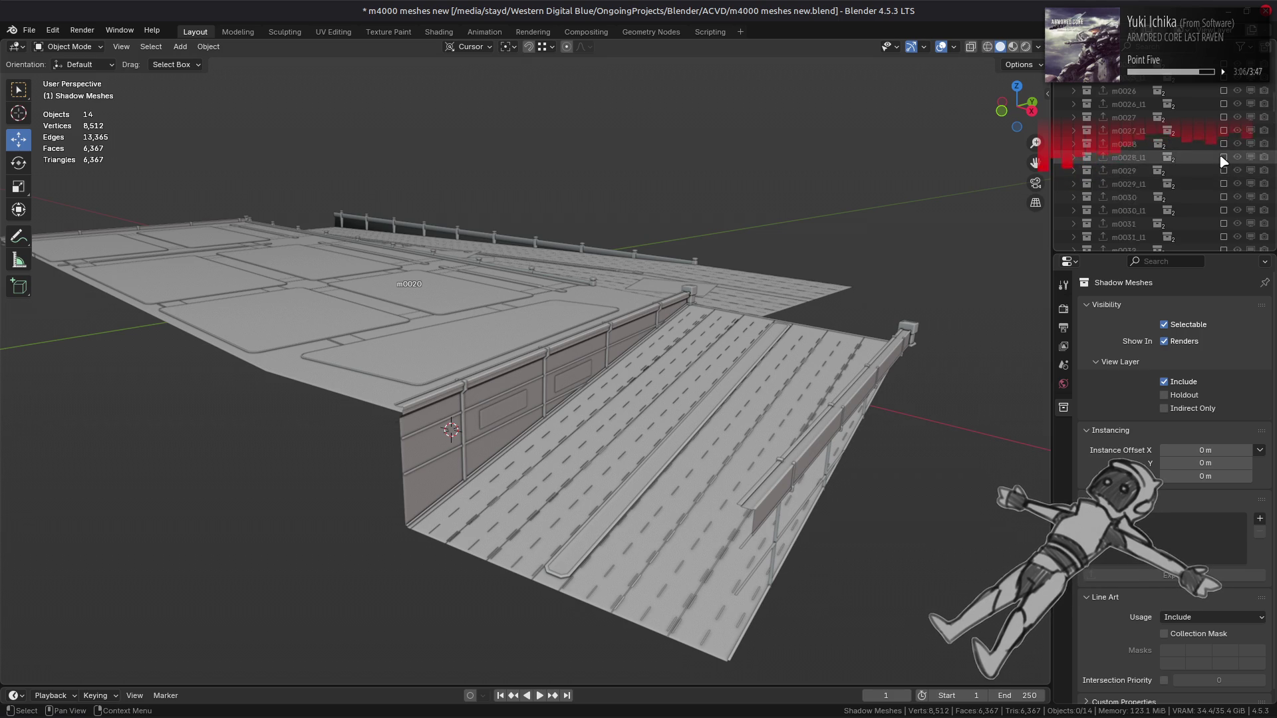
pyautogui.click(1223, 117)
pyautogui.click(1223, 90)
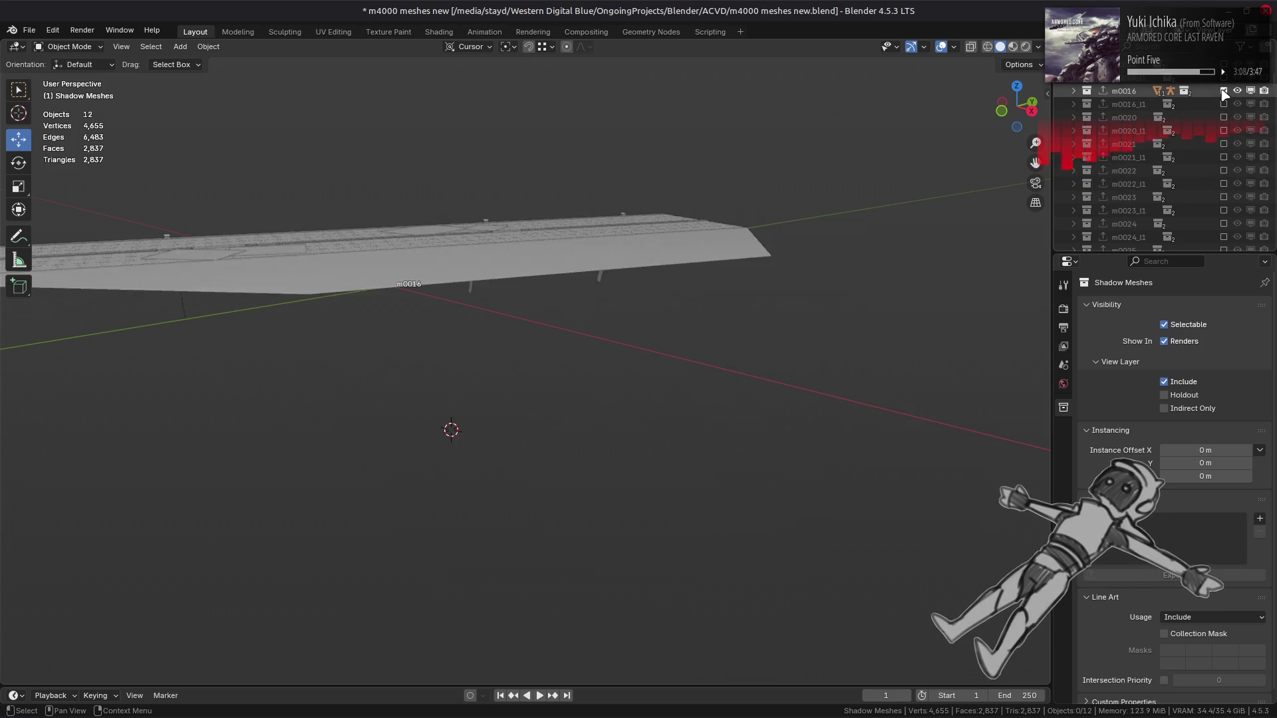
# Toggle the m0016 collection on and off to compare it with the deck
pyautogui.moveTo(675, 217)
pyautogui.mouseDown(button='middle')
pyautogui.moveTo(522, 276)
pyautogui.moveTo(692, 305)
pyautogui.moveTo(675, 299)
pyautogui.mouseUp(button='middle')
pyautogui.scroll(5, 692, 304)
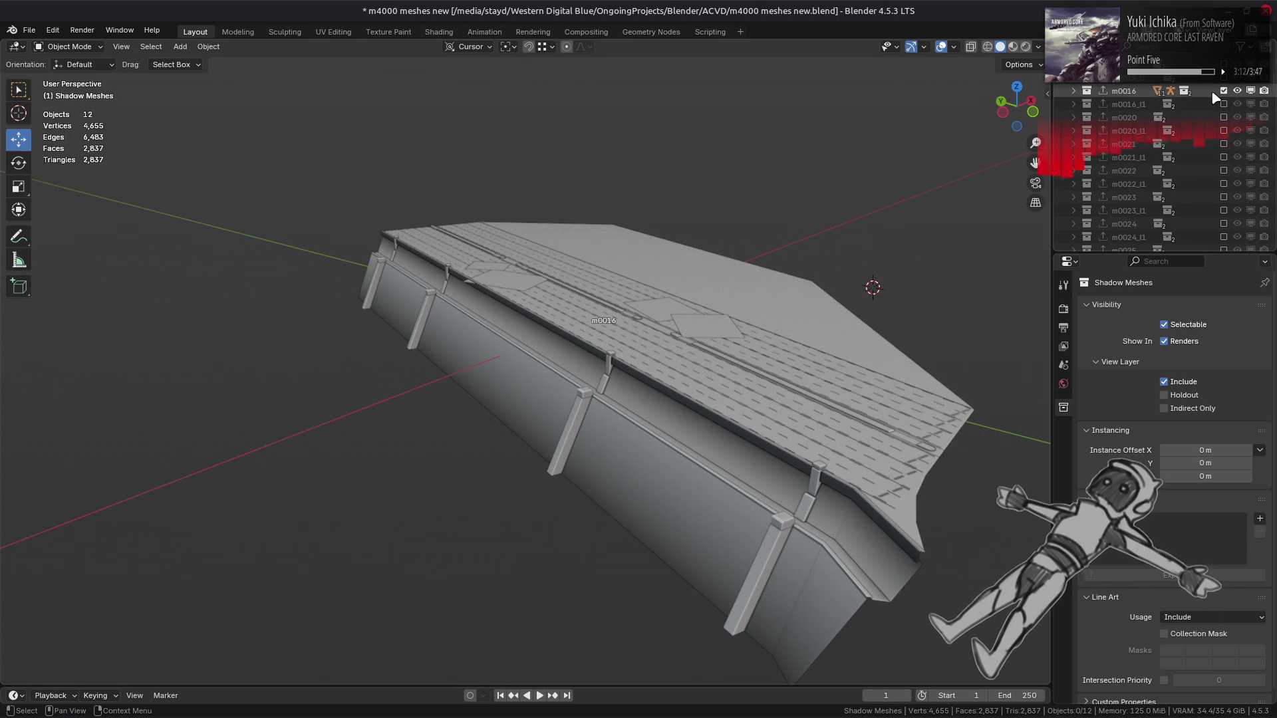
pyautogui.click(1223, 90)
pyautogui.click(1223, 90)
pyautogui.moveTo(765, 266); pyautogui.dragTo(751, 254, button='middle')
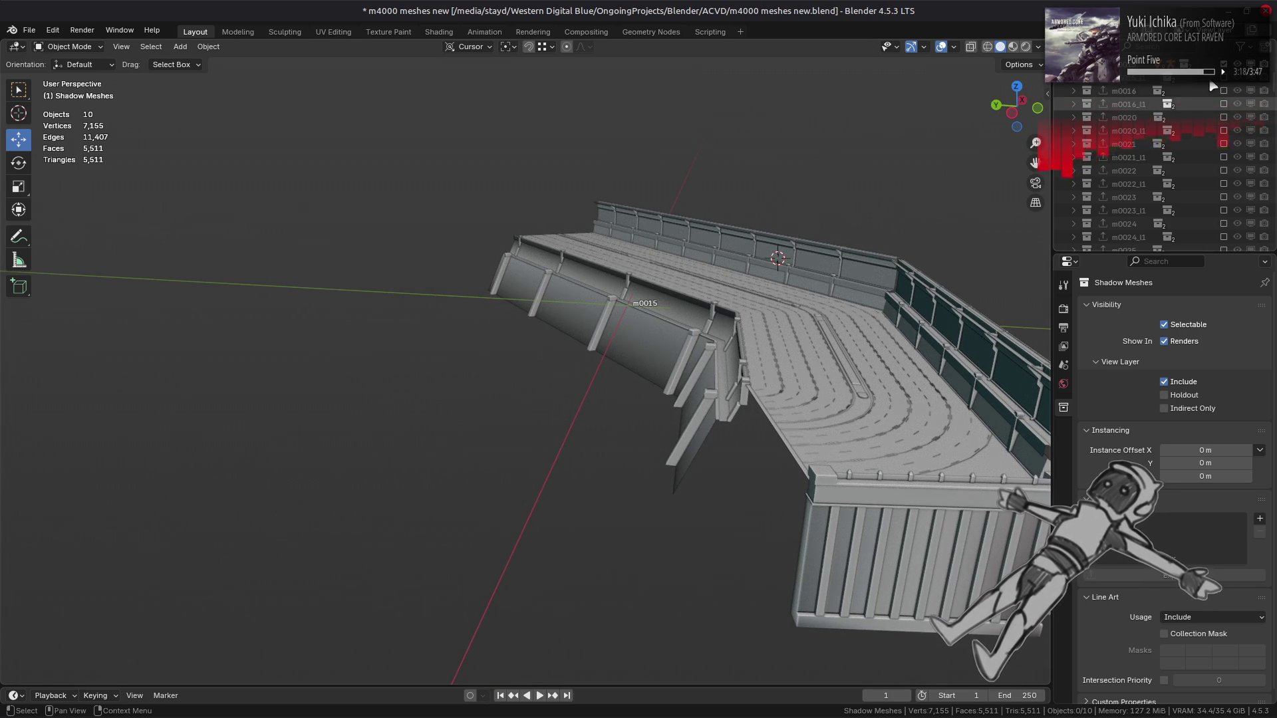
pyautogui.click(1224, 90)
pyautogui.click(1224, 87)
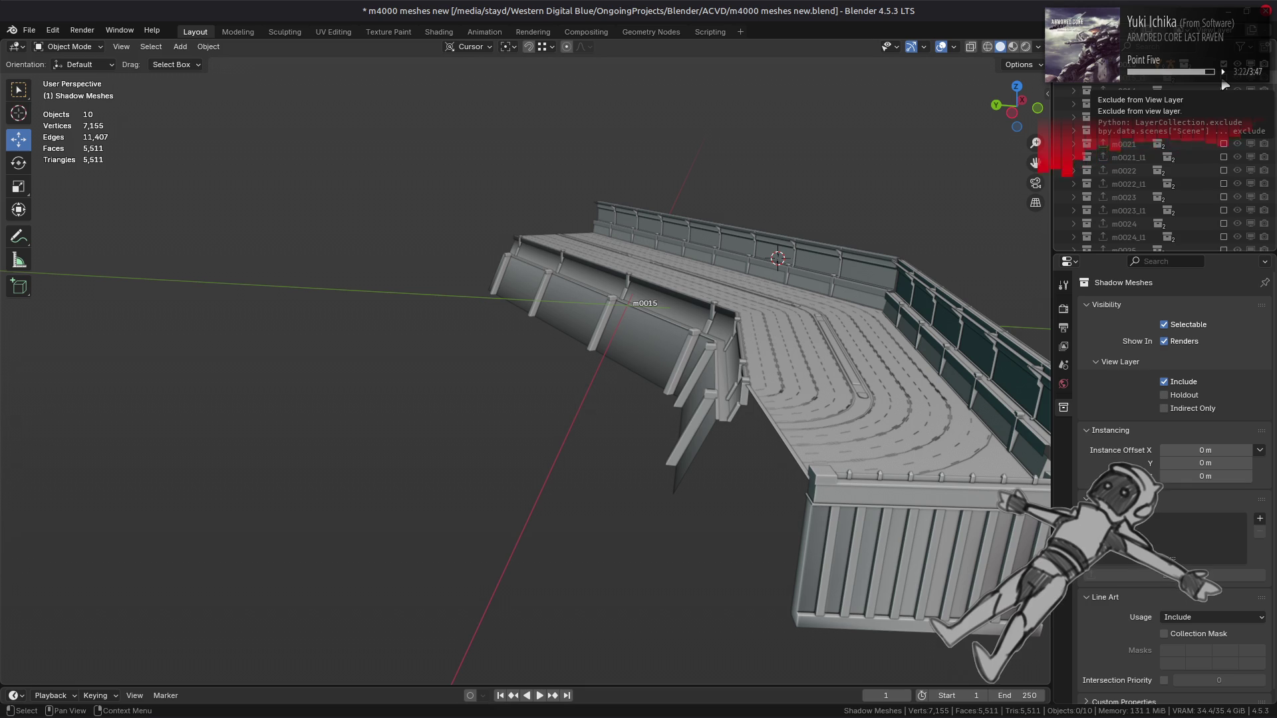
pyautogui.scroll(4, 1226, 90)
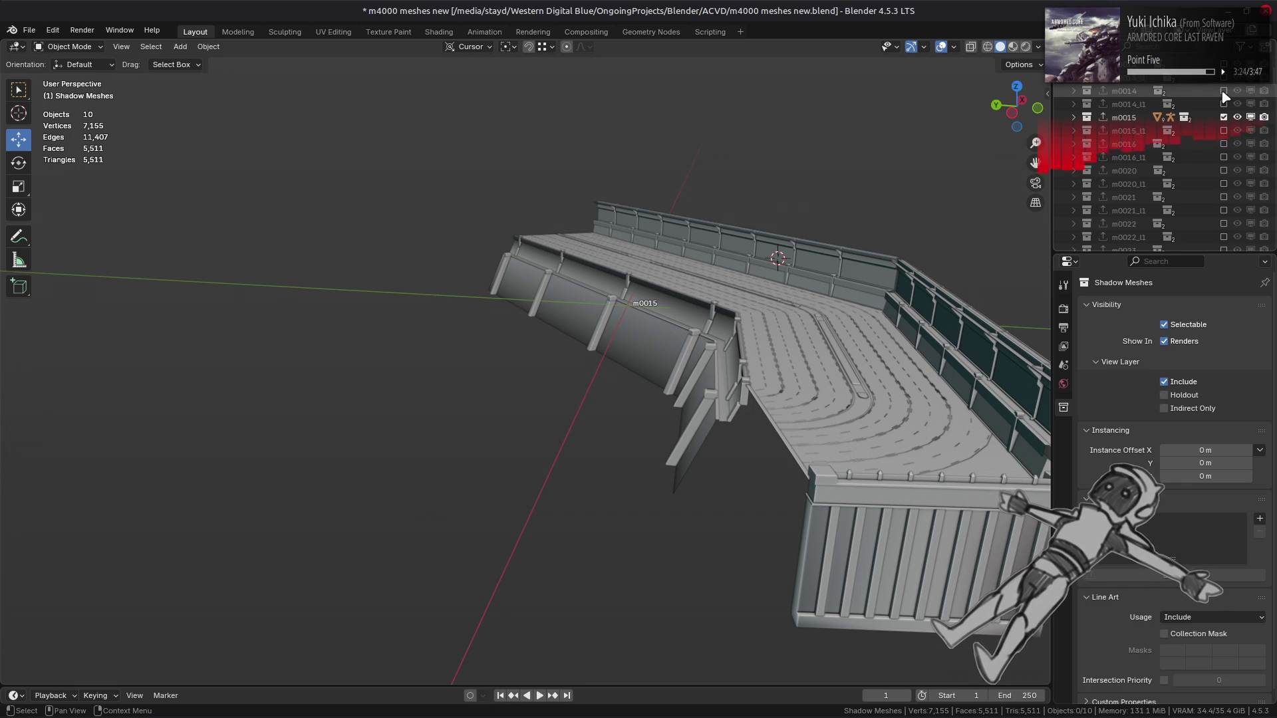
# Briefly show and hide m0014, then select the deck's barrier mesh
pyautogui.click(1223, 90)
pyautogui.moveTo(917, 199); pyautogui.dragTo(935, 191, button='middle')
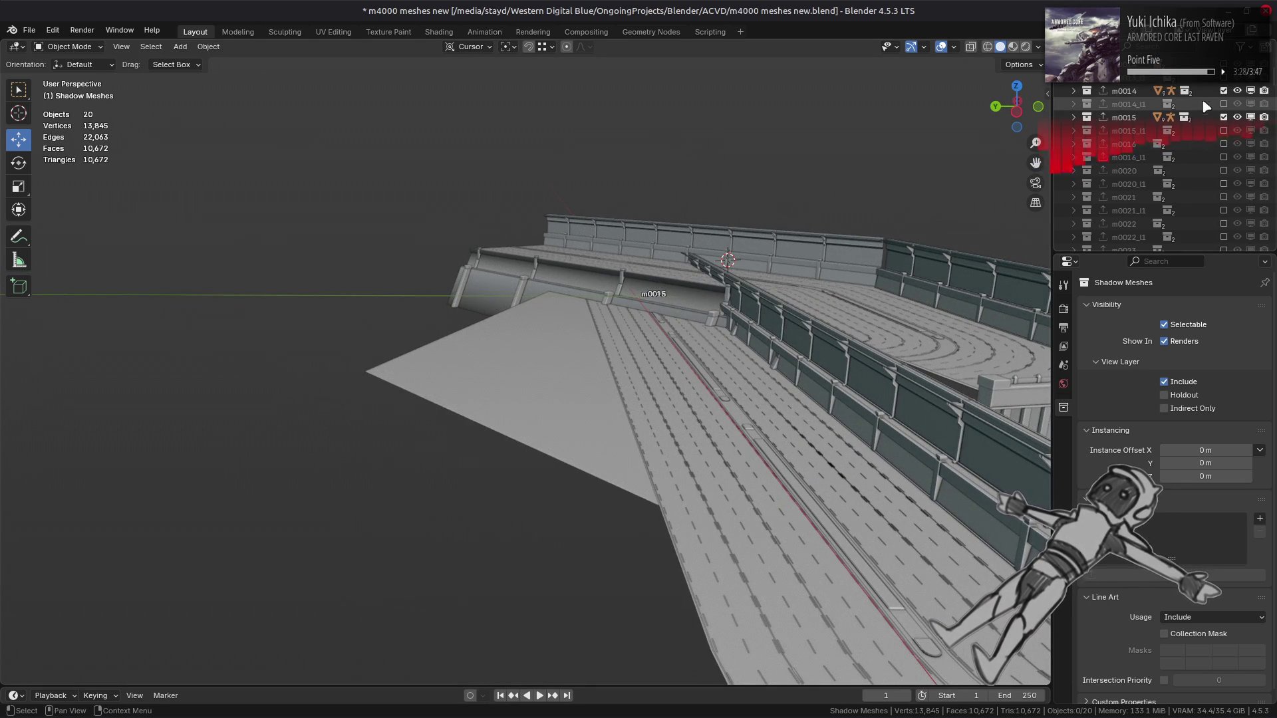
pyautogui.click(1223, 91)
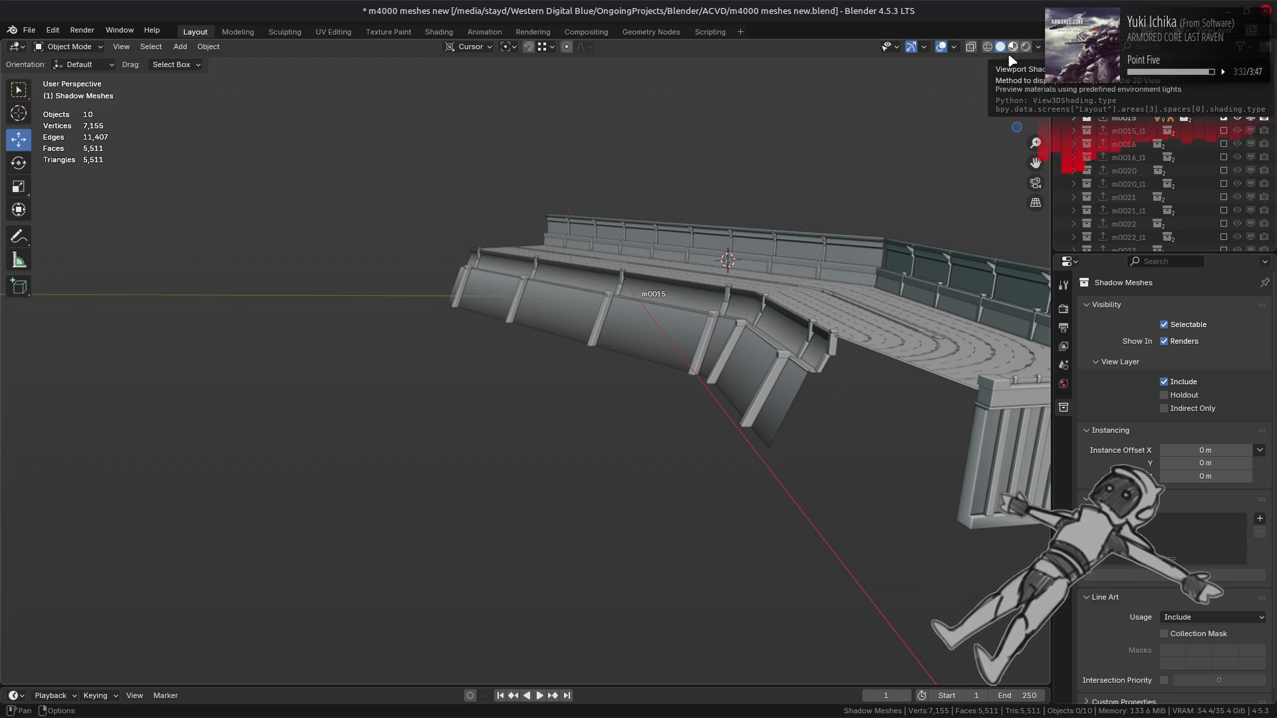
pyautogui.moveTo(859, 262); pyautogui.dragTo(922, 269, button='middle')
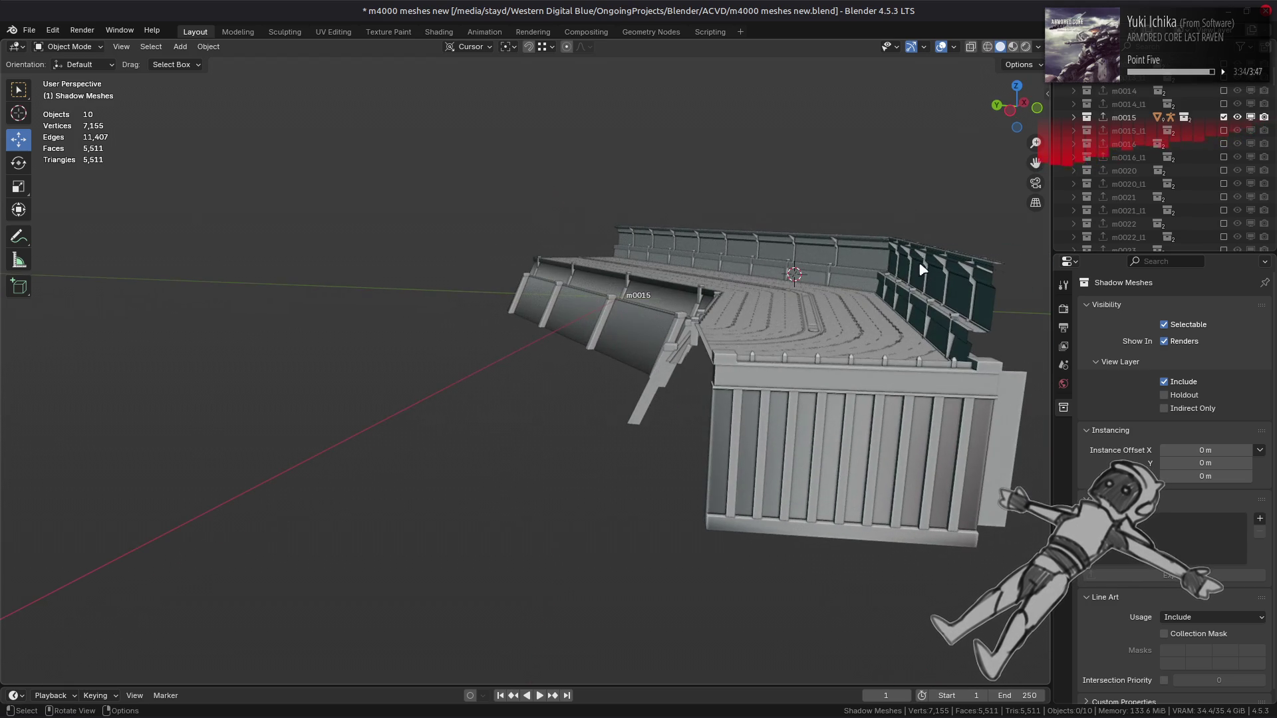
pyautogui.click(974, 462)
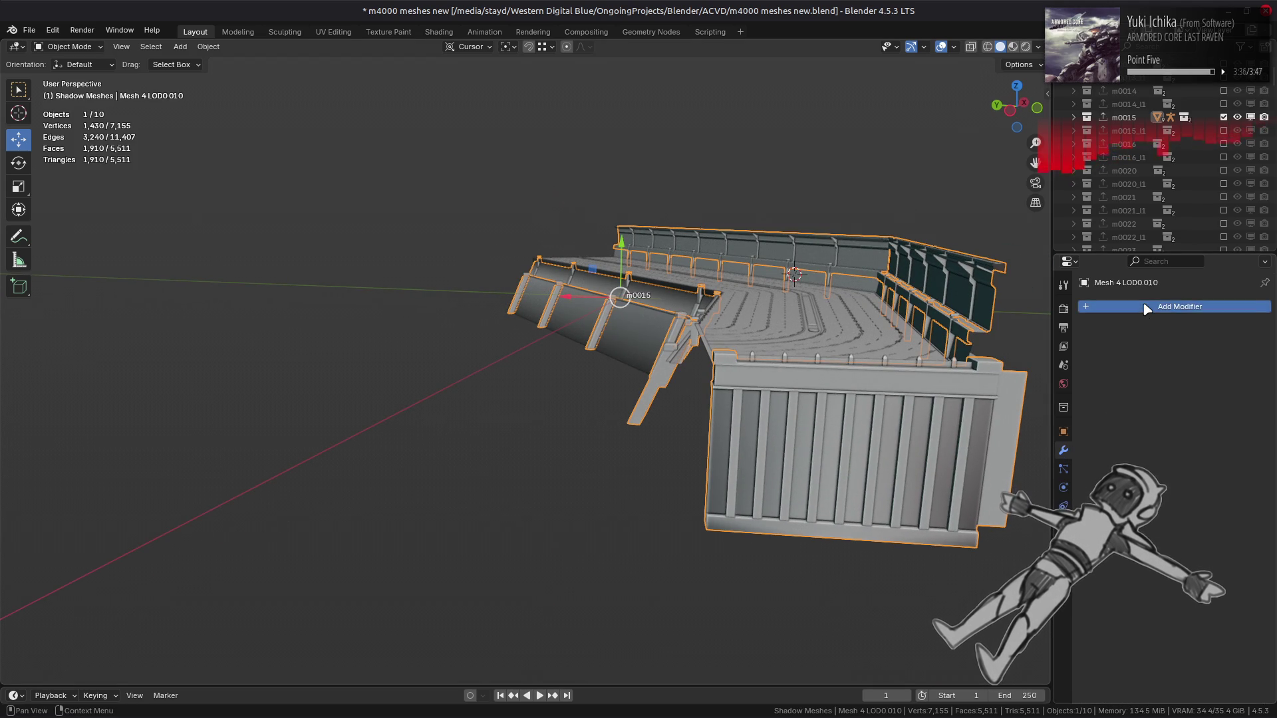
# Add a Weighted Normal modifier with Keep Sharp on and Corner Angle weighting
pyautogui.click(1146, 310)
pyautogui.moveTo(1124, 304)
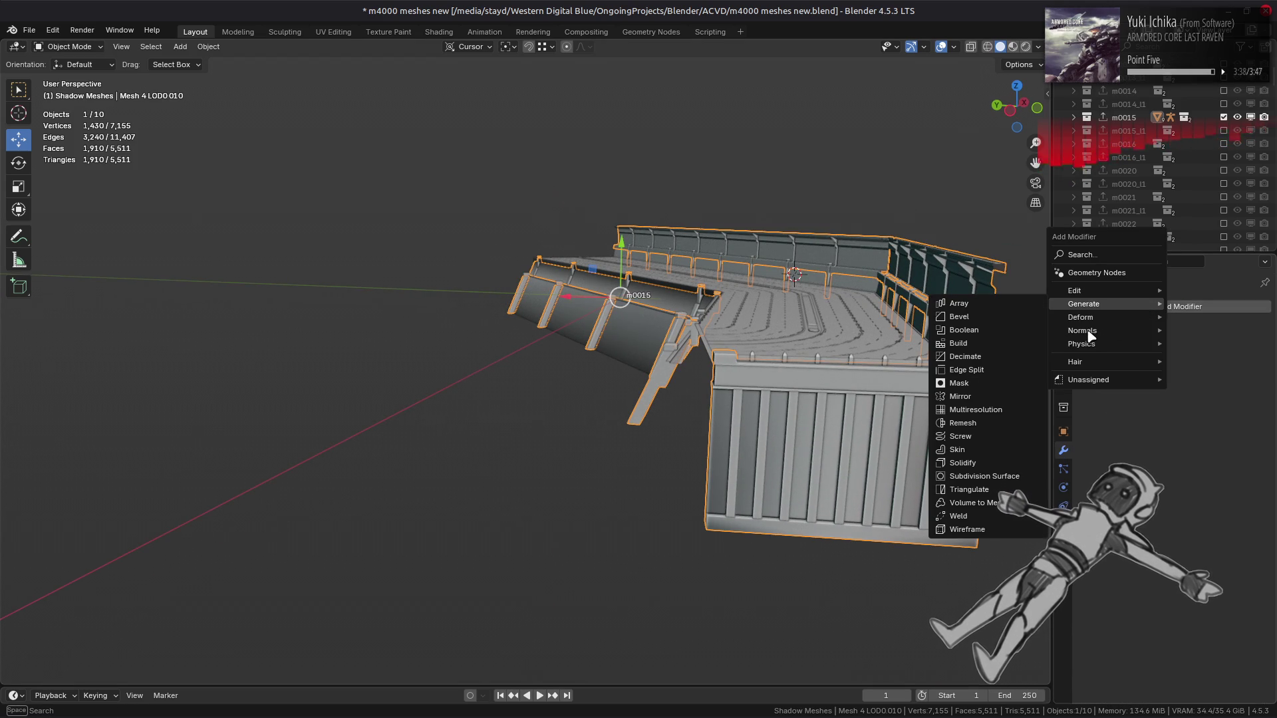
pyautogui.moveTo(1090, 336)
pyautogui.click(1010, 344)
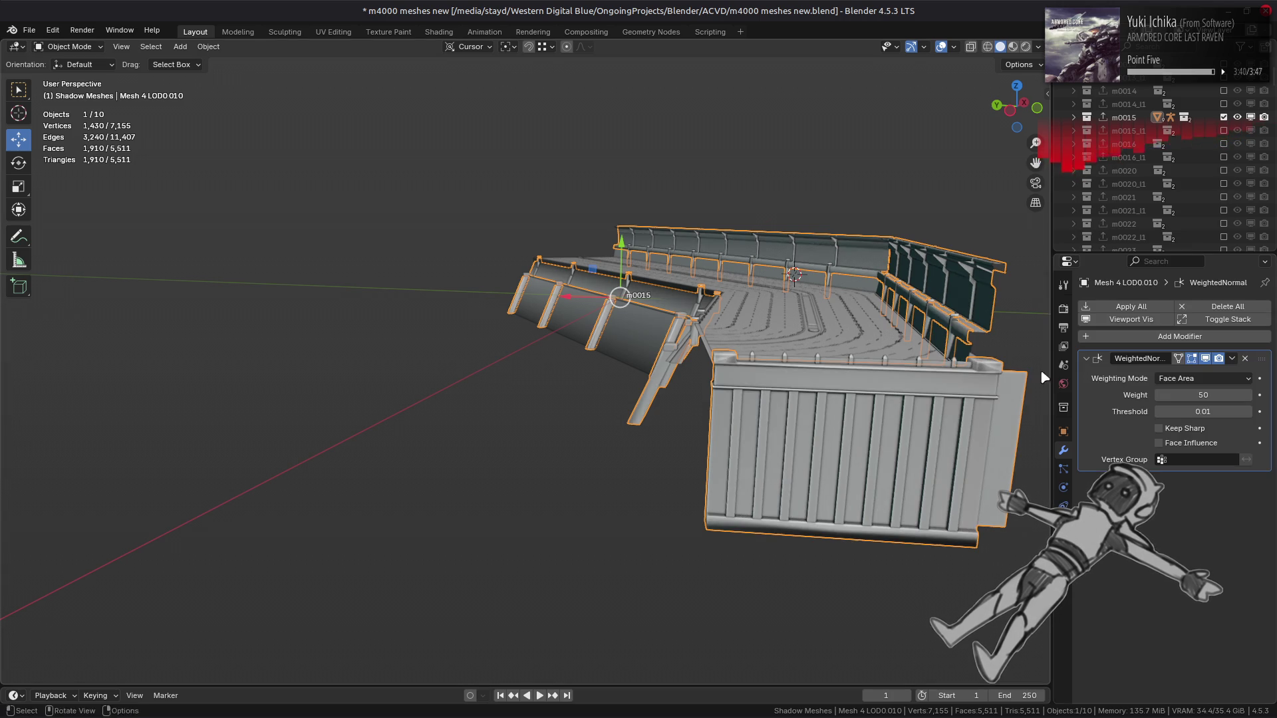
pyautogui.click(1159, 428)
pyautogui.click(1203, 379)
pyautogui.click(1190, 392)
# Compare Face Area & Angle weighting with Corner Angle on the railing mesh
pyautogui.moveTo(959, 404); pyautogui.dragTo(977, 408, button='middle')
pyautogui.press('Tab')
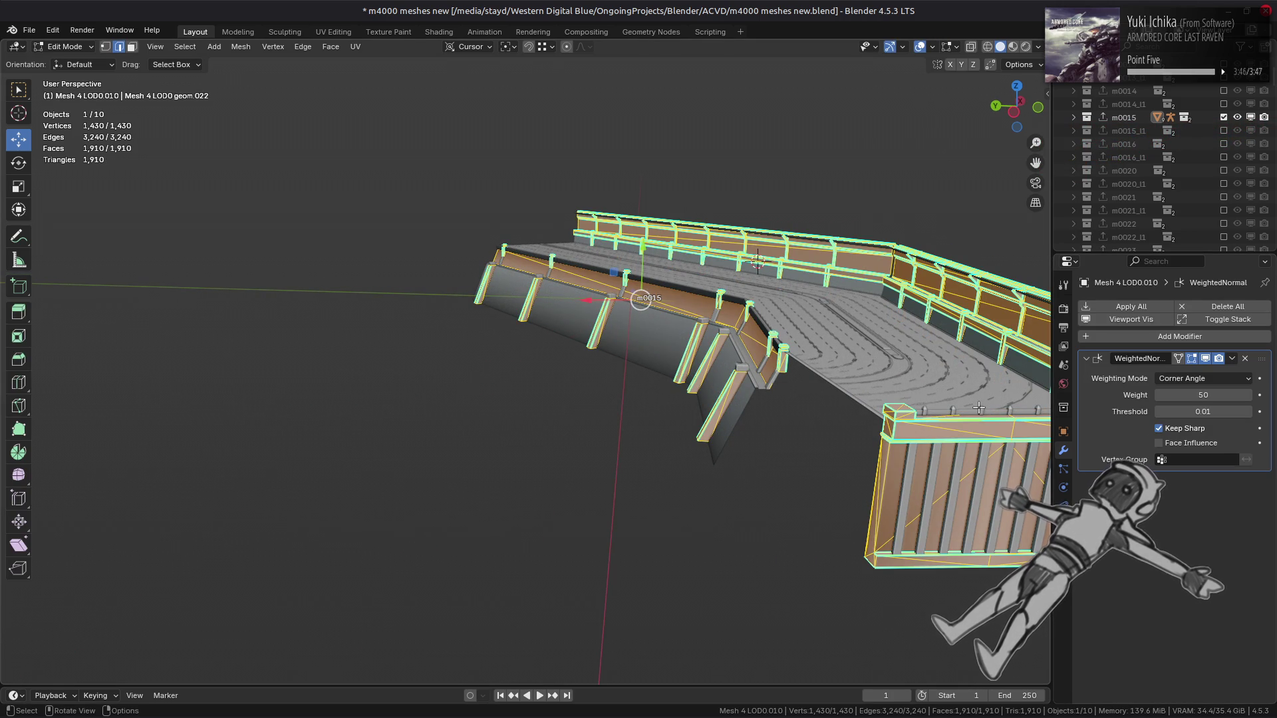
pyautogui.press('Tab')
pyautogui.click(1204, 378)
pyautogui.click(1203, 425)
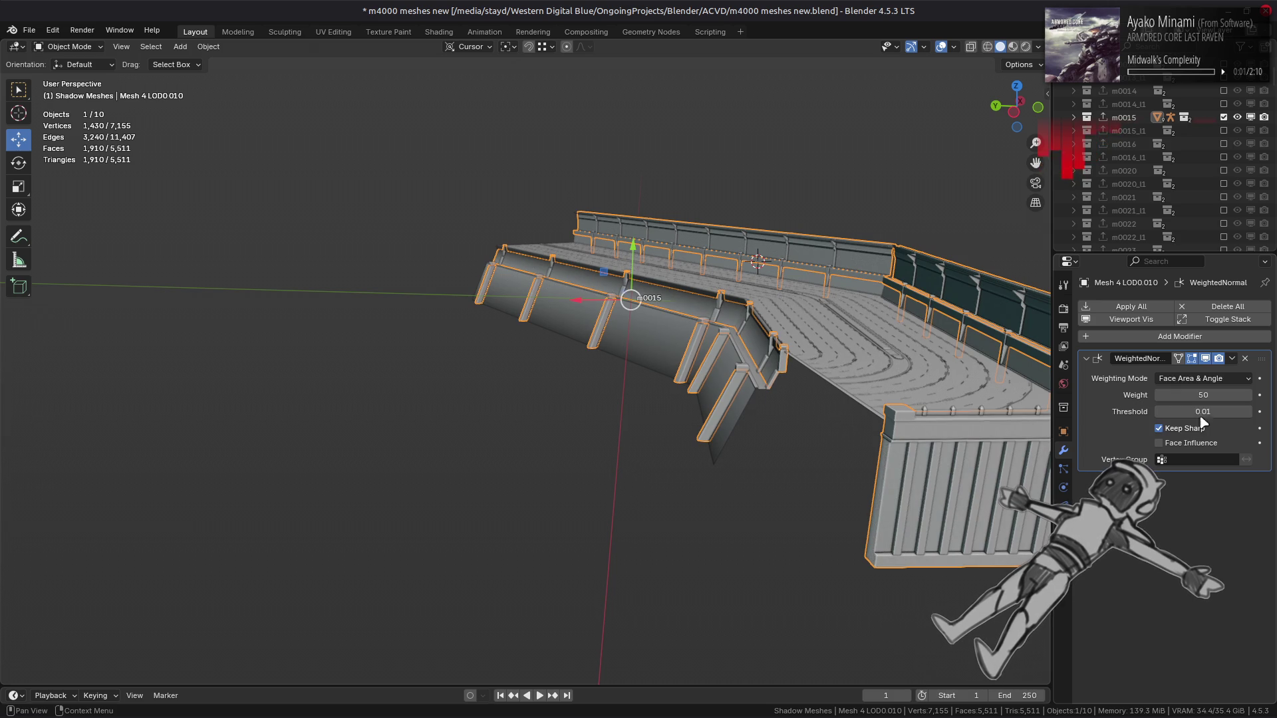
pyautogui.moveTo(920, 413)
pyautogui.mouseDown(button='middle')
pyautogui.moveTo(937, 392)
pyautogui.moveTo(984, 399)
pyautogui.mouseUp(button='middle')
pyautogui.click(1170, 378)
pyautogui.click(1164, 408)
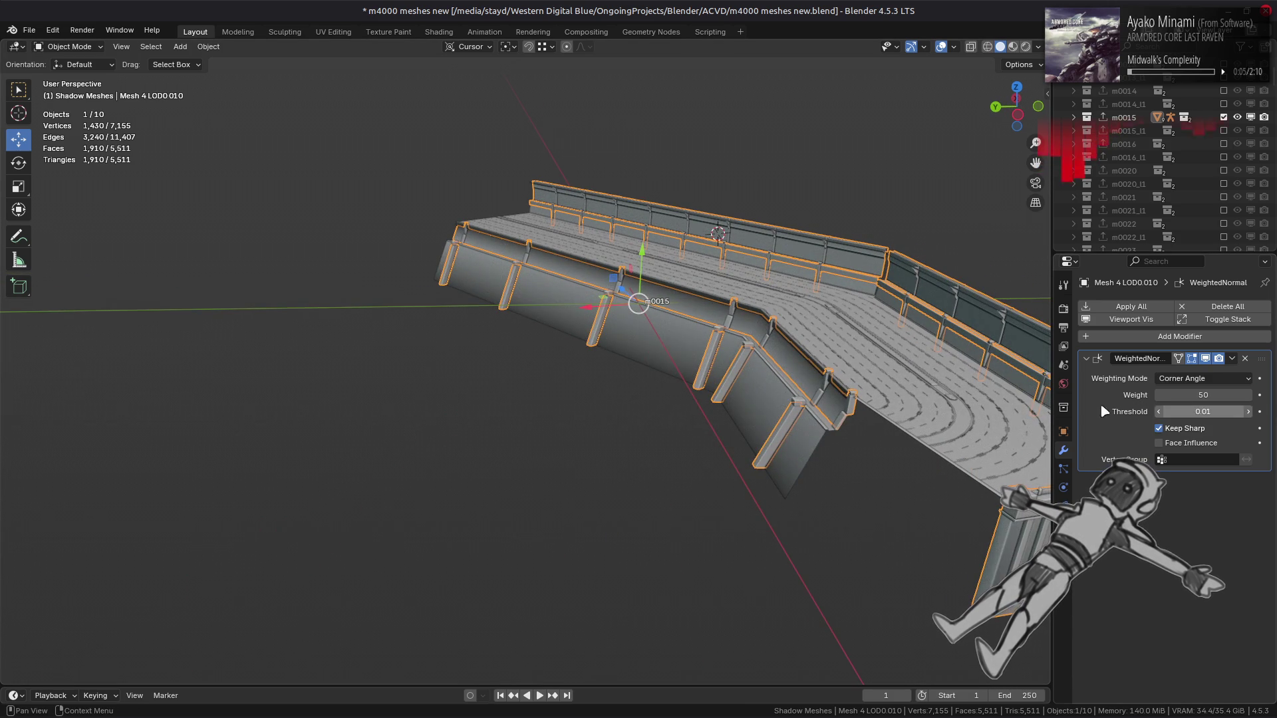
# Inspect the edges, then remove the Weighted Normal modifier
pyautogui.press('Tab')
pyautogui.moveTo(858, 406); pyautogui.dragTo(882, 410, button='middle')
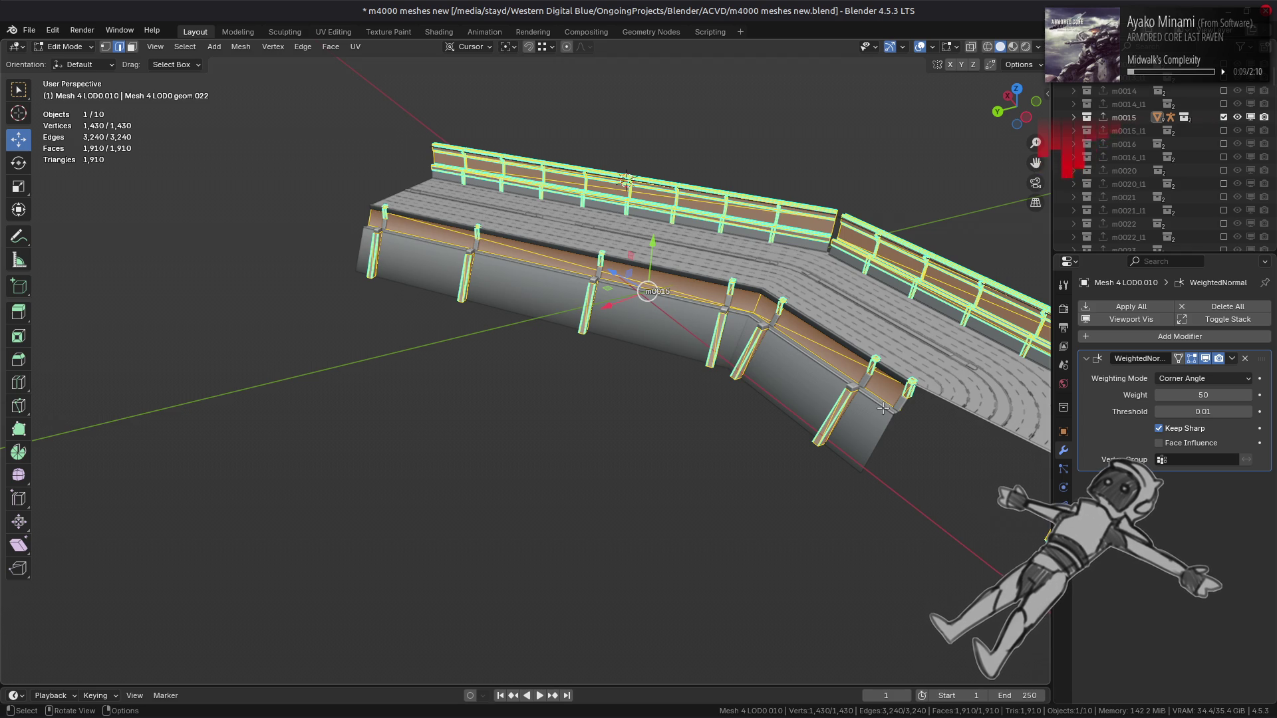
pyautogui.press('Tab')
pyautogui.hotkey('alt', 'a')
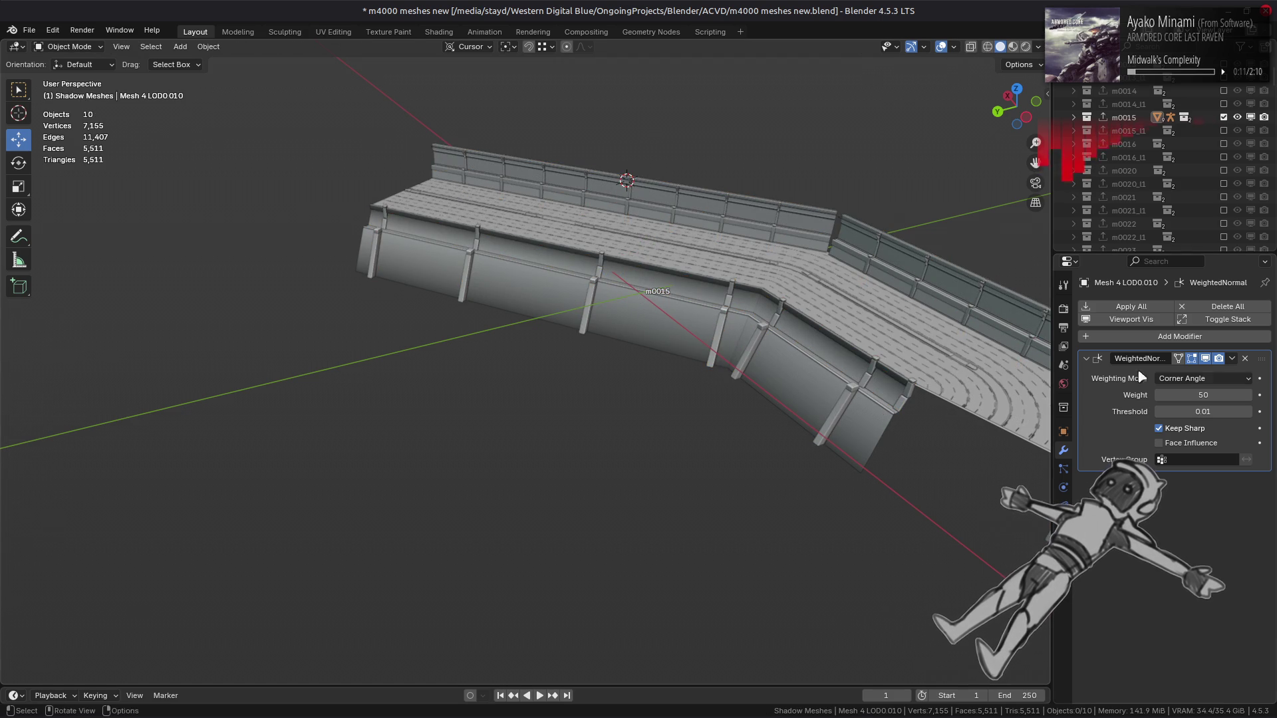
pyautogui.click(1245, 358)
pyautogui.moveTo(878, 399); pyautogui.dragTo(787, 381, button='middle')
pyautogui.hotkey('ctrl', 'z')
pyautogui.hotkey('ctrl', 'shift', 'z')
pyautogui.hotkey('ctrl', 'z')
pyautogui.hotkey('ctrl', 'shift', 'z')
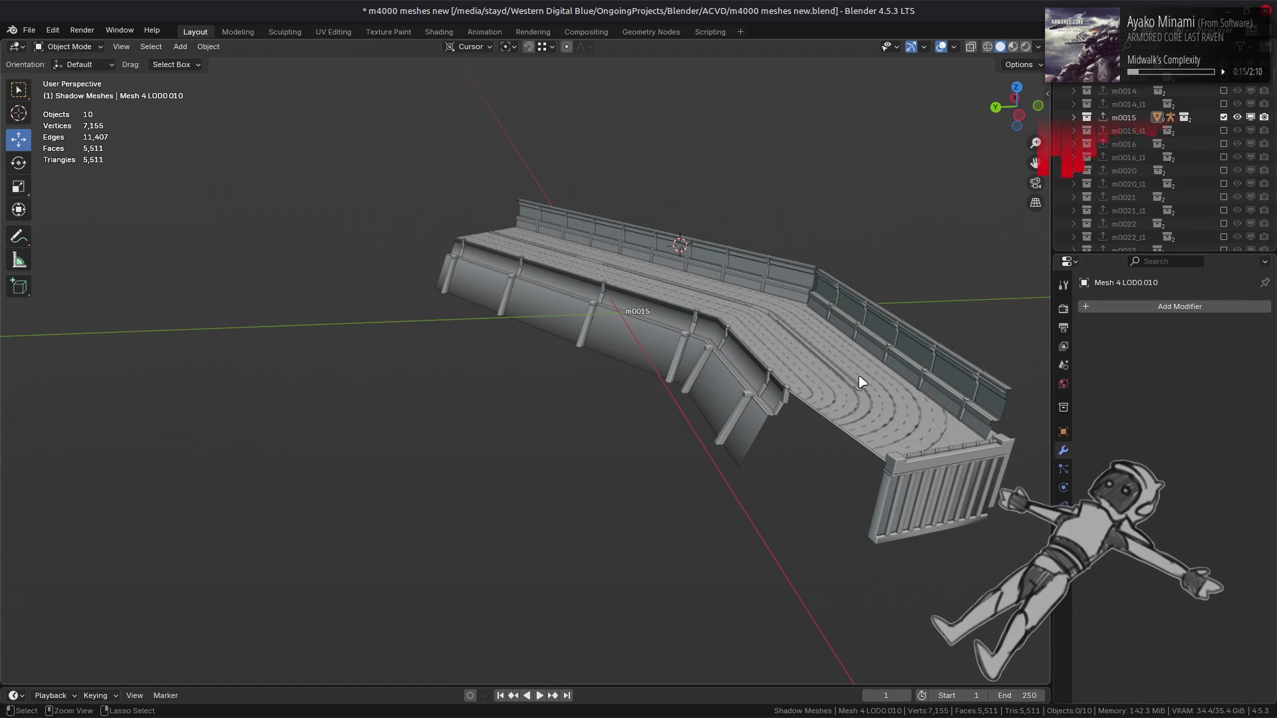
# Save m4000 meshes new.blend without the modifier
pyautogui.hotkey('ctrl', 'z')
pyautogui.hotkey('ctrl', 'shift', 'z')
pyautogui.hotkey('ctrl', 's')
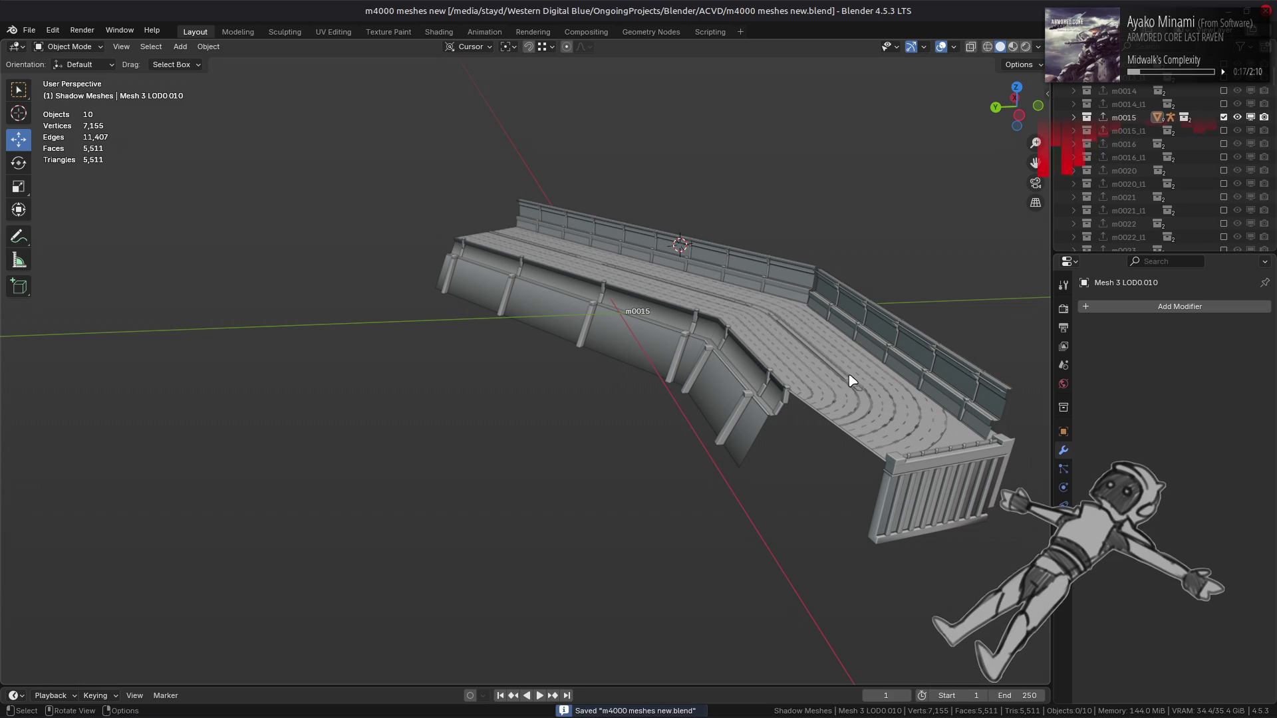
pyautogui.moveTo(855, 714)
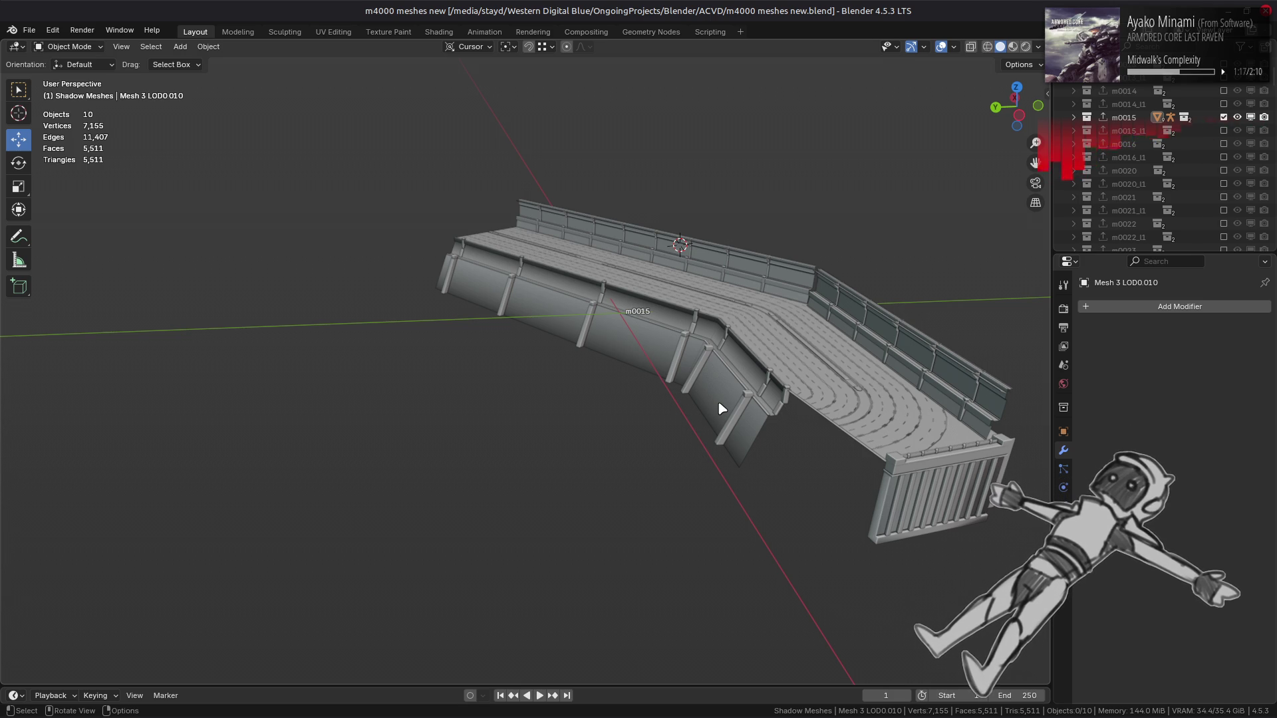
pyautogui.hotkey('ctrl', 's')
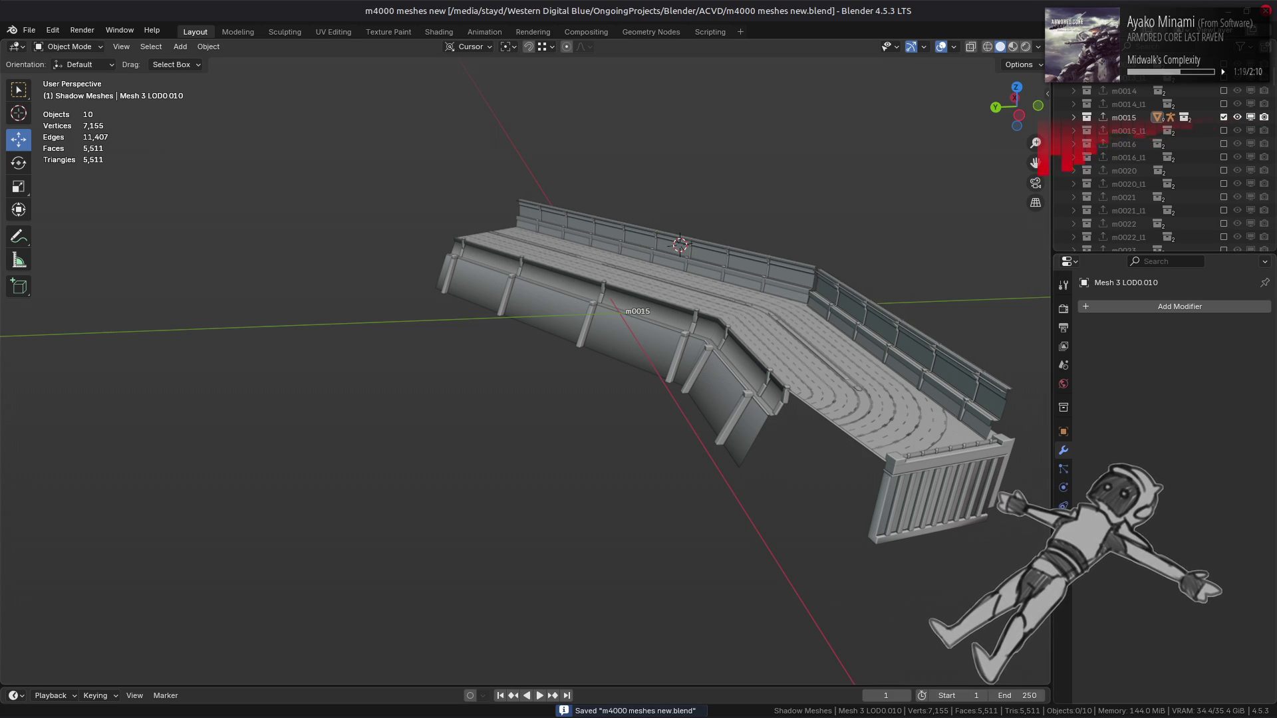